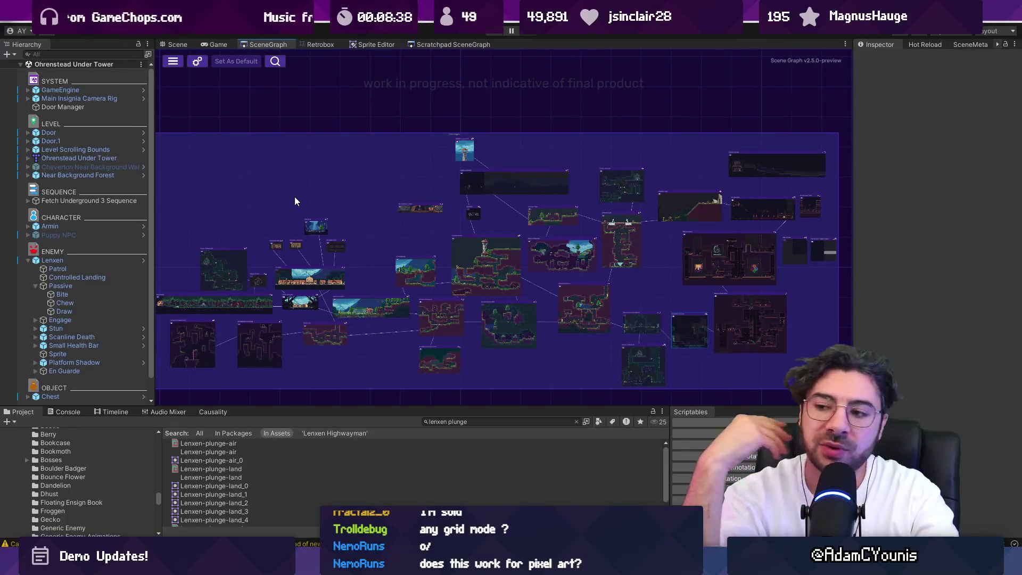
# Step: Switch from the Unity scene graph to the Discord insignia-alpha-test feedback forum
pyautogui.moveTo(500, 565)
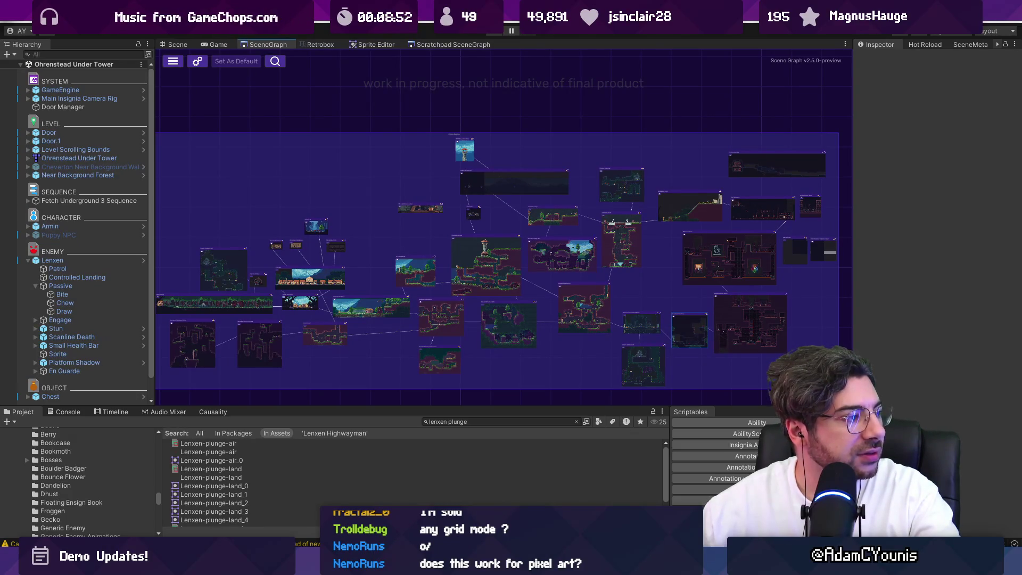
pyautogui.hotkey('alt', 'Tab')
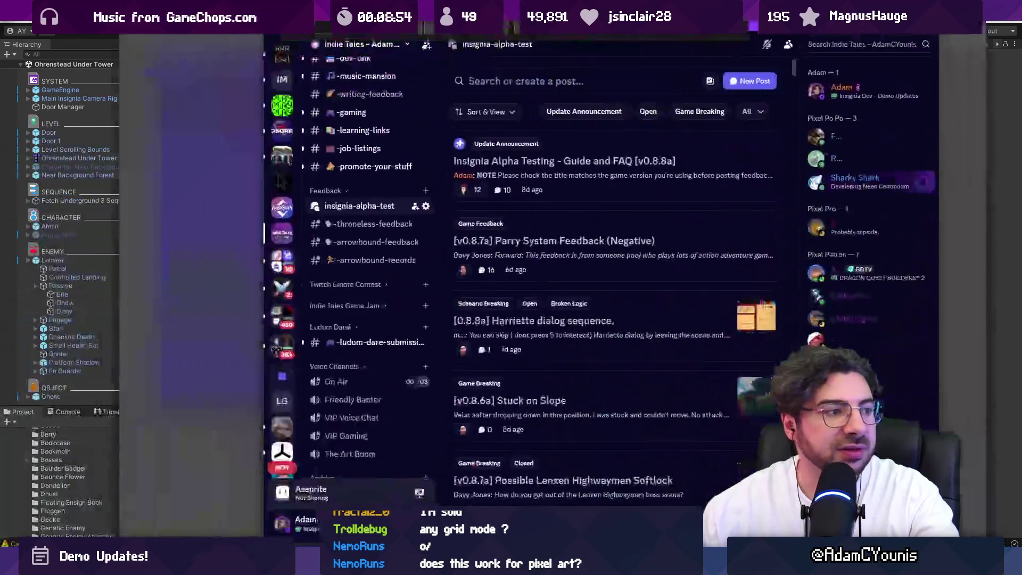
# Step: Filter the forum posts to the Scenario Breaking and Open tags
pyautogui.scroll(-5, 391, 226)
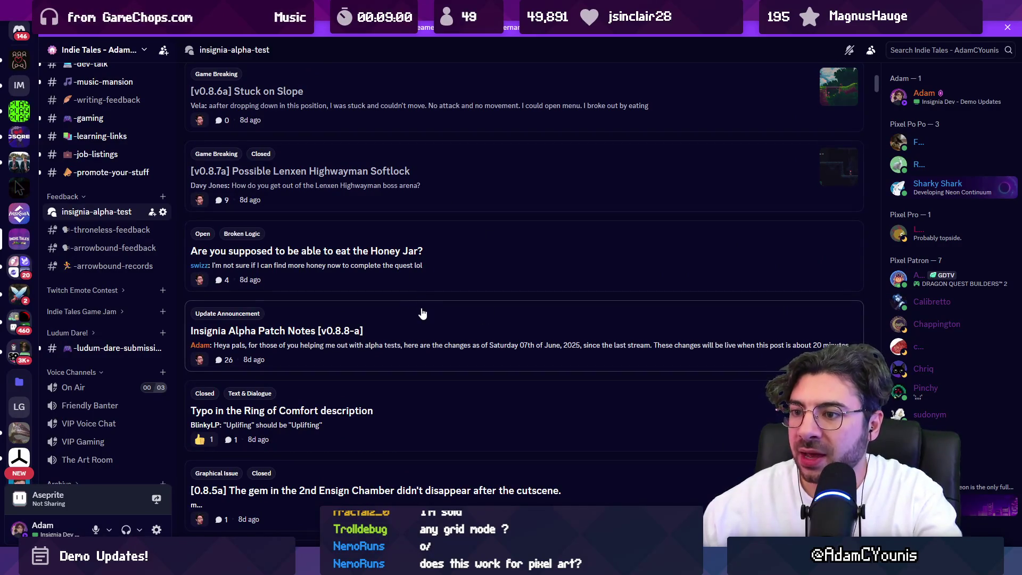
pyautogui.scroll(5, 423, 291)
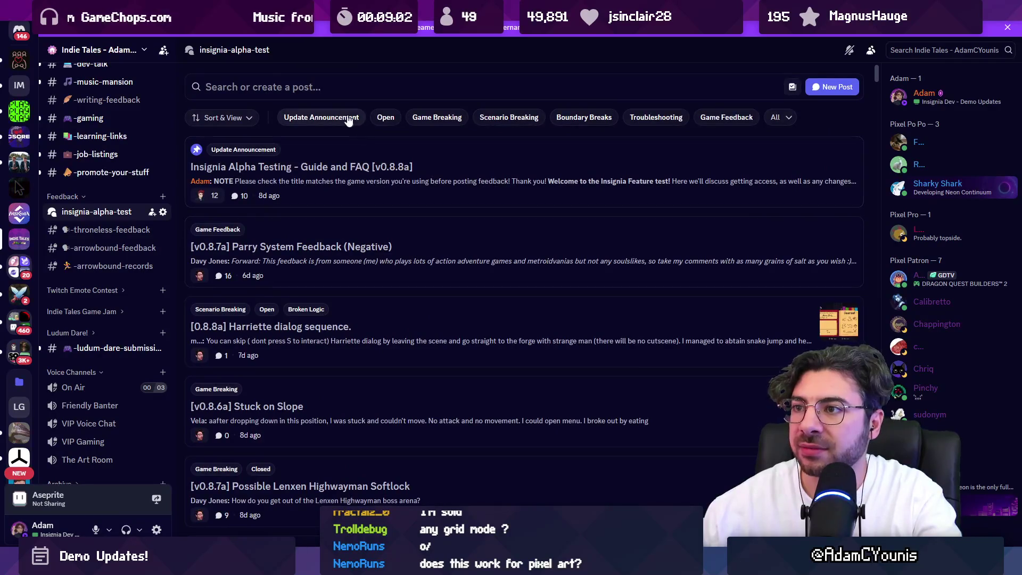
pyautogui.click(504, 118)
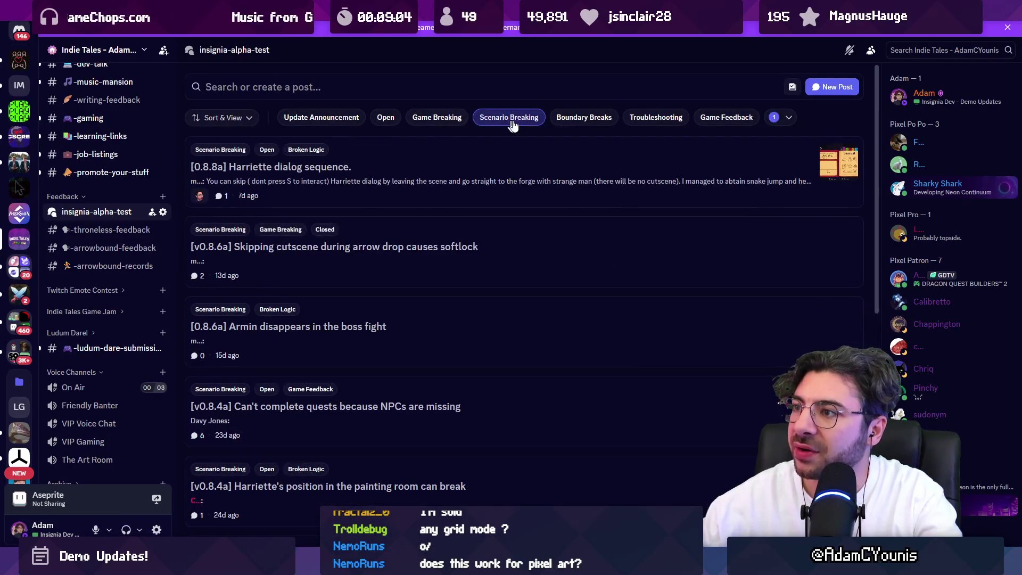
pyautogui.click(388, 119)
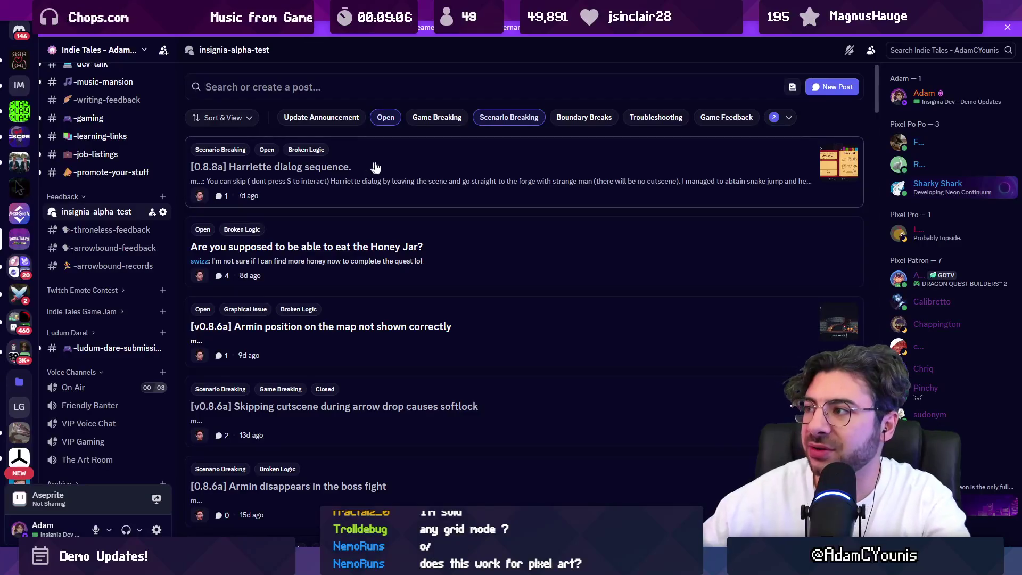
# Step: Set Sort & View to Match All tags, then open the Extra ledge in the Athenaeum report
pyautogui.scroll(-2, 391, 181)
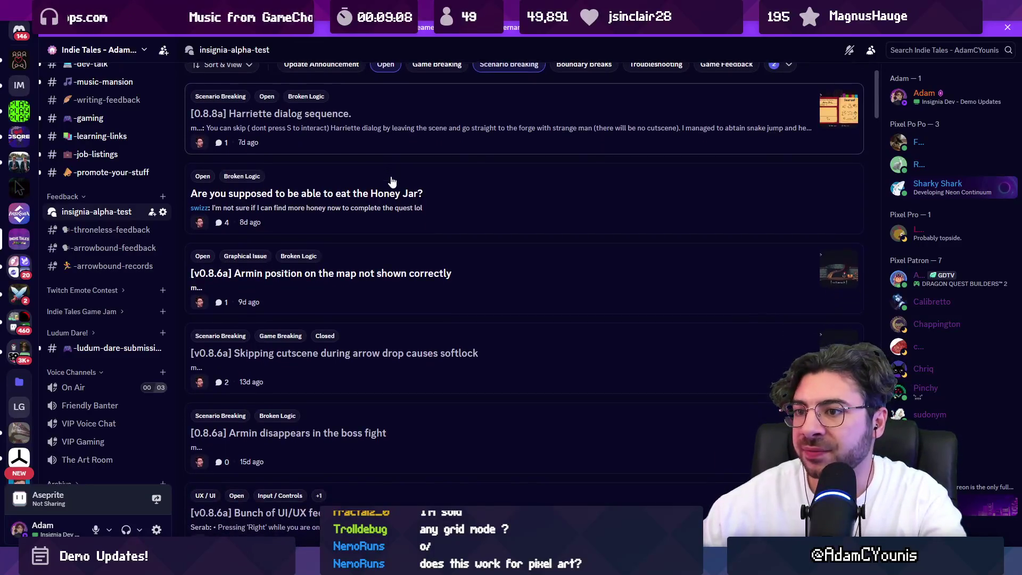
pyautogui.scroll(-3, 388, 188)
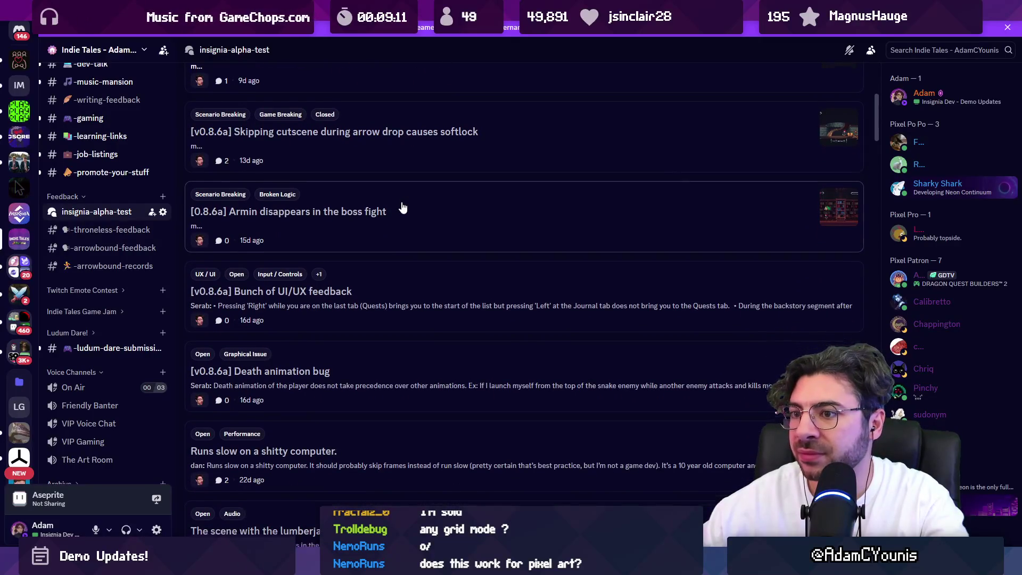
pyautogui.scroll(-1, 402, 207)
pyautogui.scroll(-3, 434, 254)
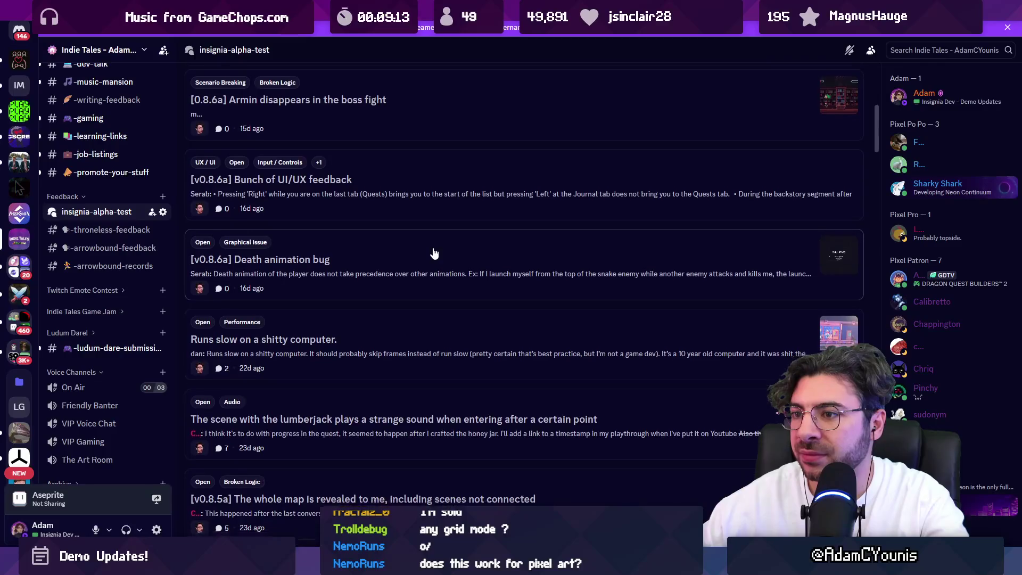
pyautogui.scroll(-1, 447, 288)
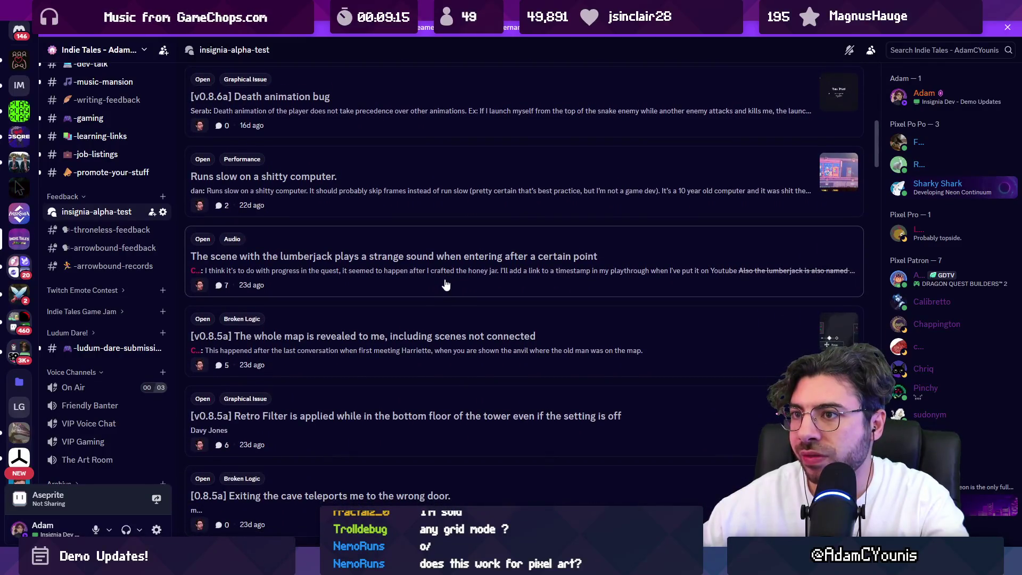
pyautogui.scroll(10, 441, 268)
pyautogui.click(219, 118)
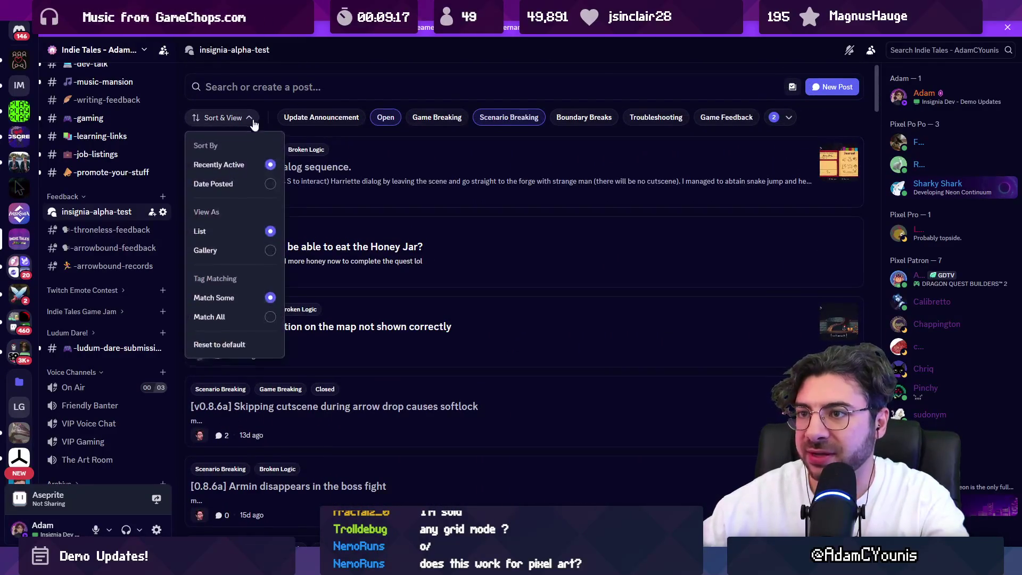
pyautogui.click(270, 316)
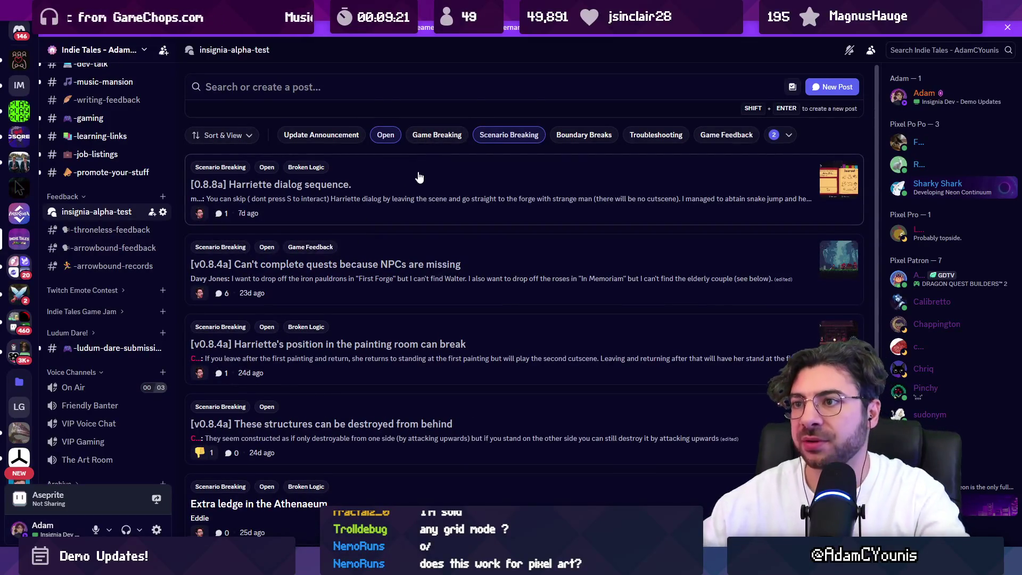
pyautogui.scroll(-2, 417, 176)
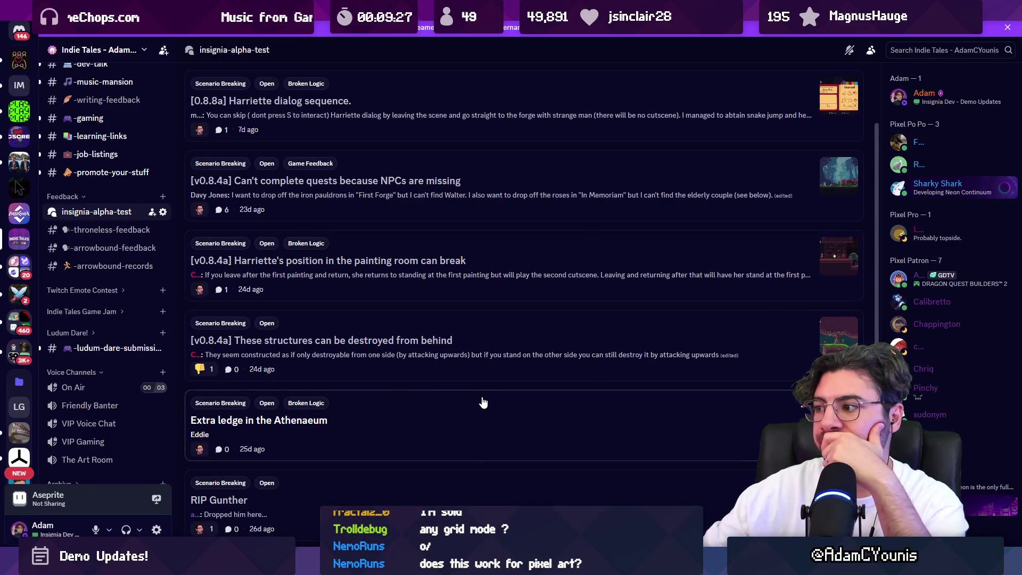
pyautogui.click(461, 394)
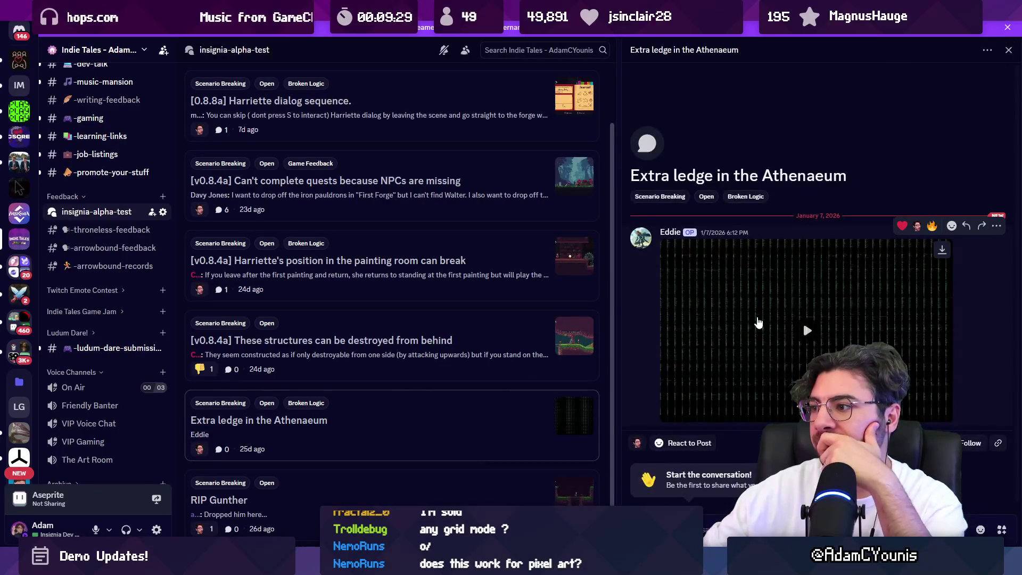
# Step: Play and pause the attached bug video, then view the structures and Harriette painting-room reports
pyautogui.click(759, 321)
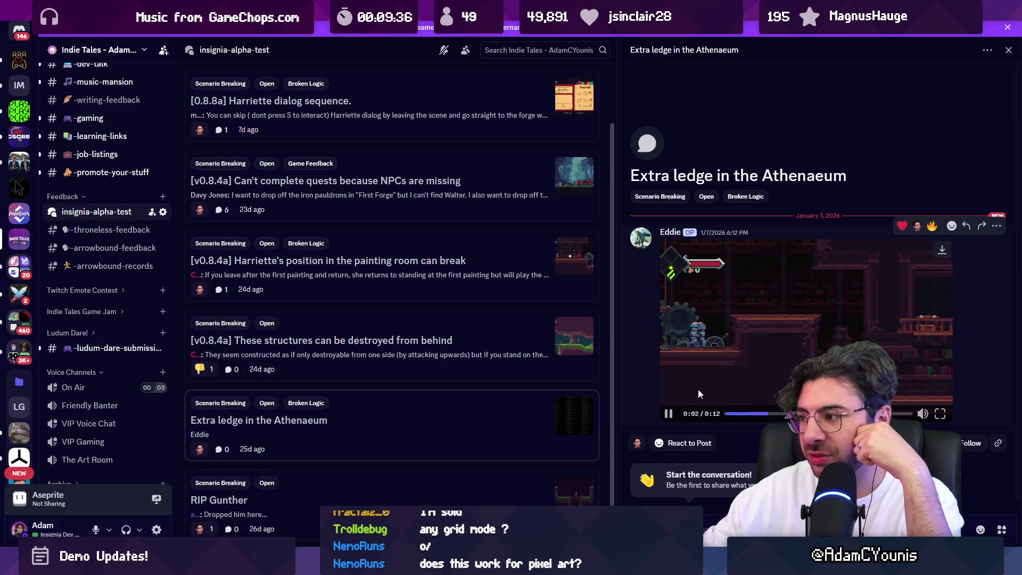
pyautogui.click(669, 414)
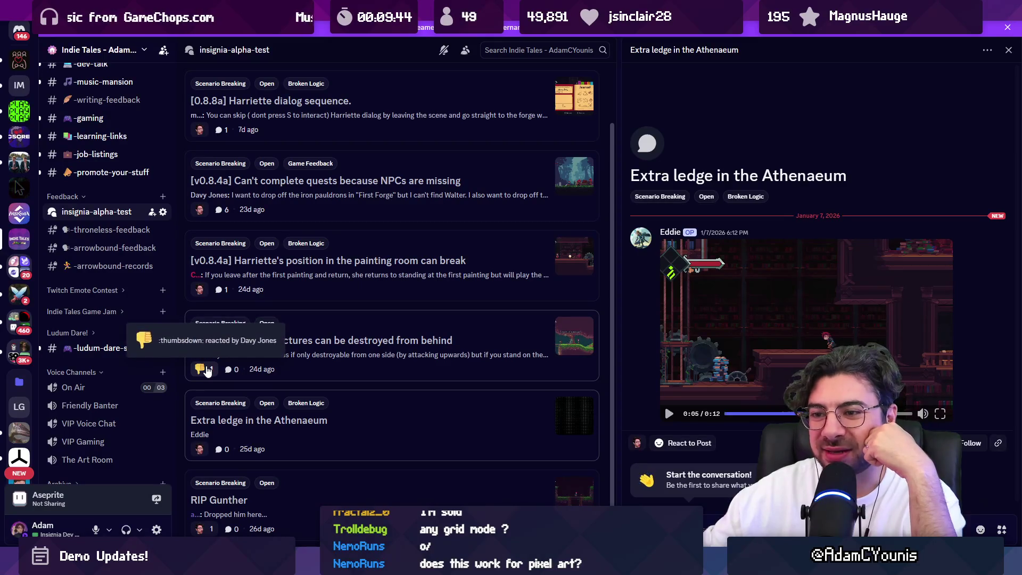
pyautogui.click(375, 345)
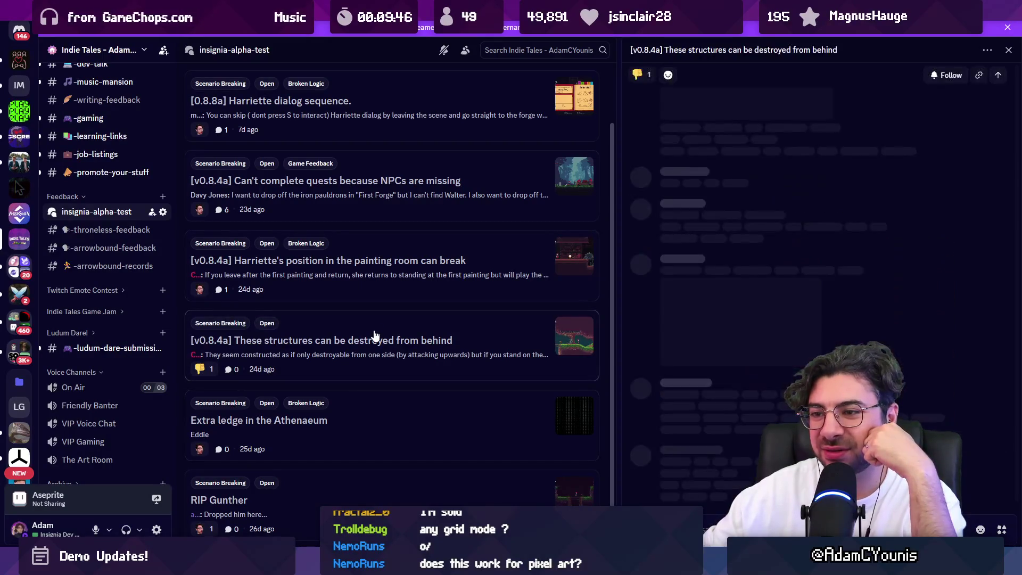
pyautogui.click(385, 280)
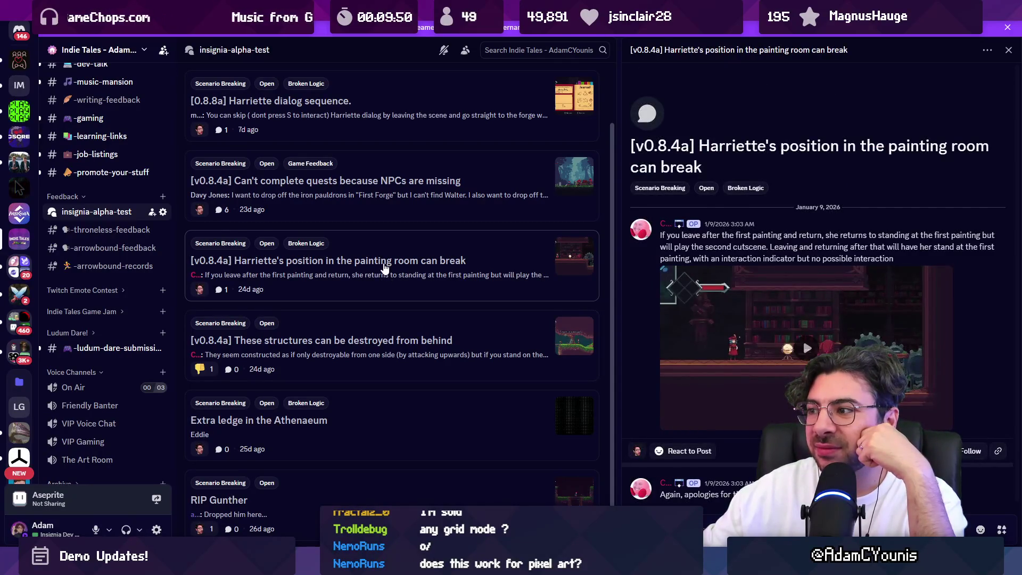
# Step: Read the NPCs are missing report, then open the [0.8.8a] Harriette dialog sequence report
pyautogui.scroll(2, 377, 319)
pyautogui.scroll(1, 377, 319)
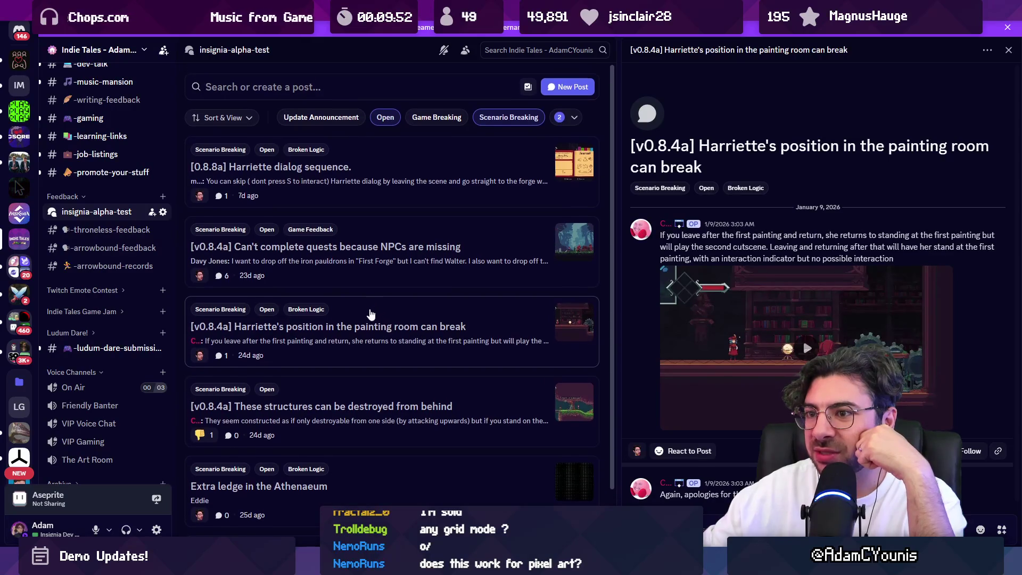
pyautogui.click(366, 273)
pyautogui.click(377, 319)
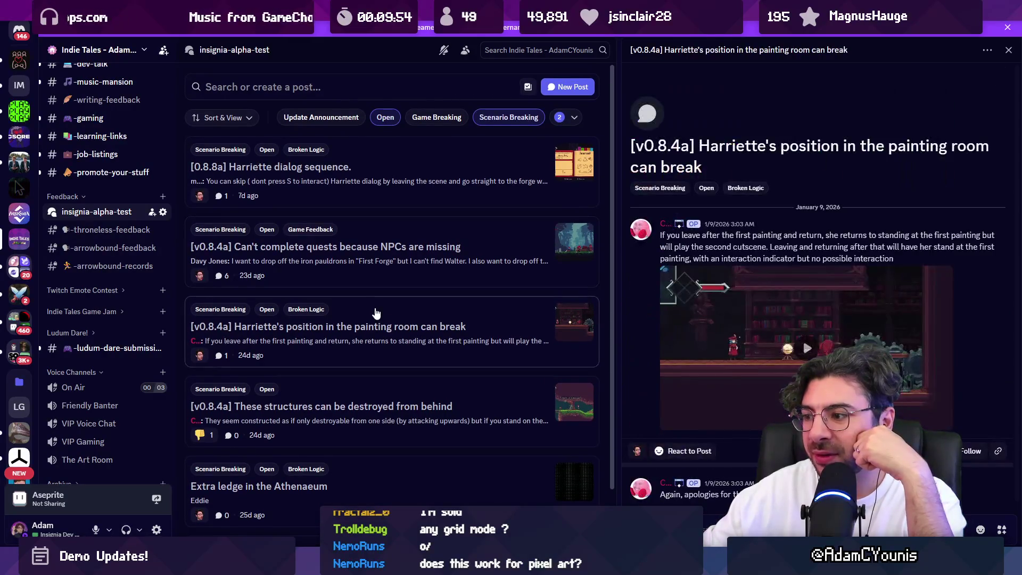
pyautogui.click(382, 252)
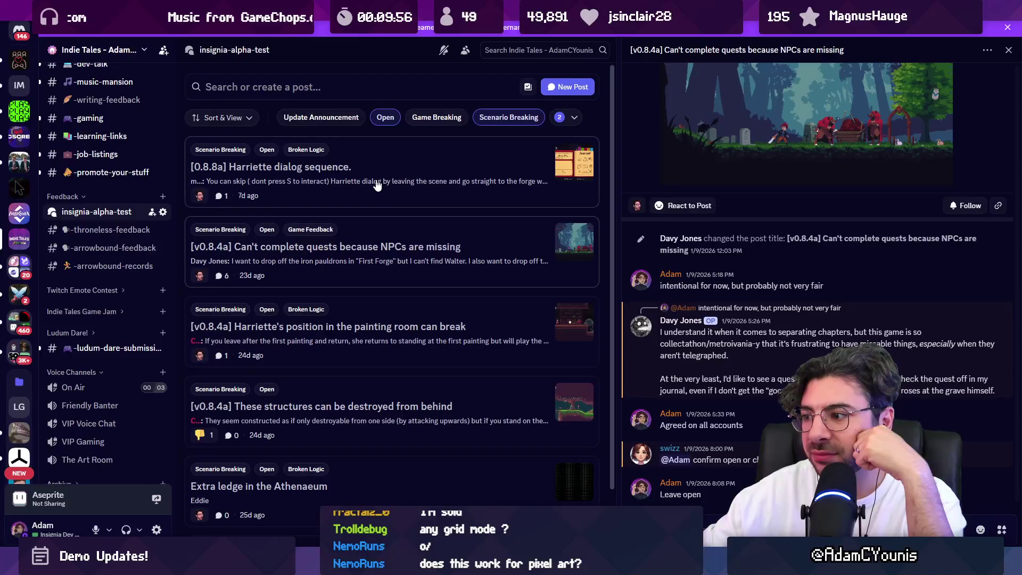
pyautogui.click(467, 219)
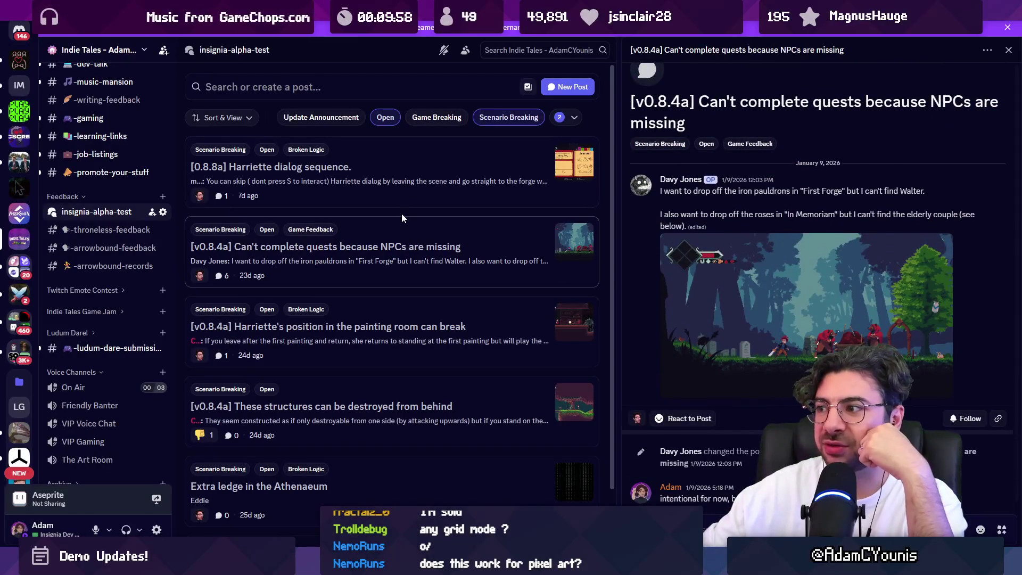
pyautogui.click(393, 195)
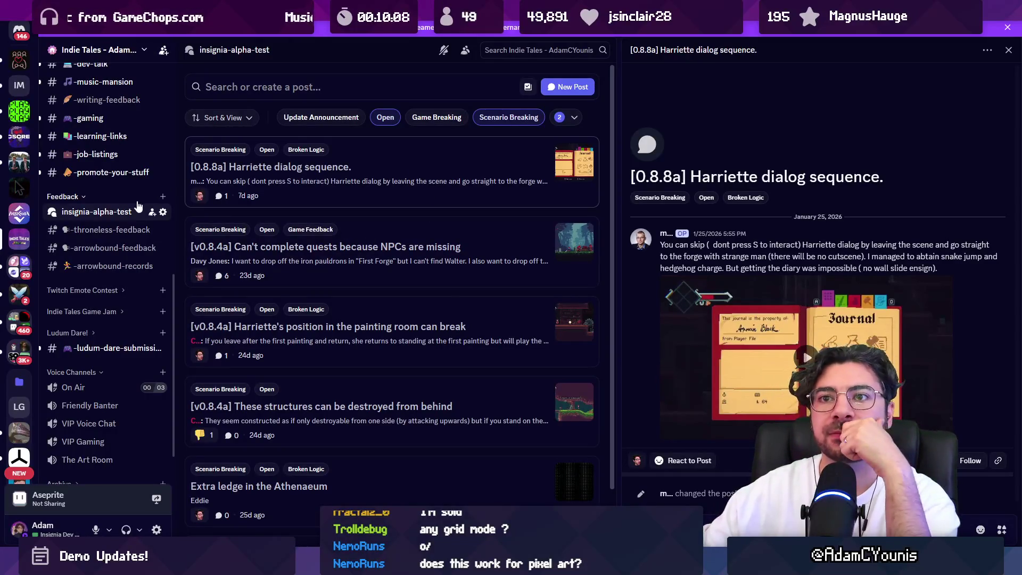
pyautogui.scroll(5, 136, 206)
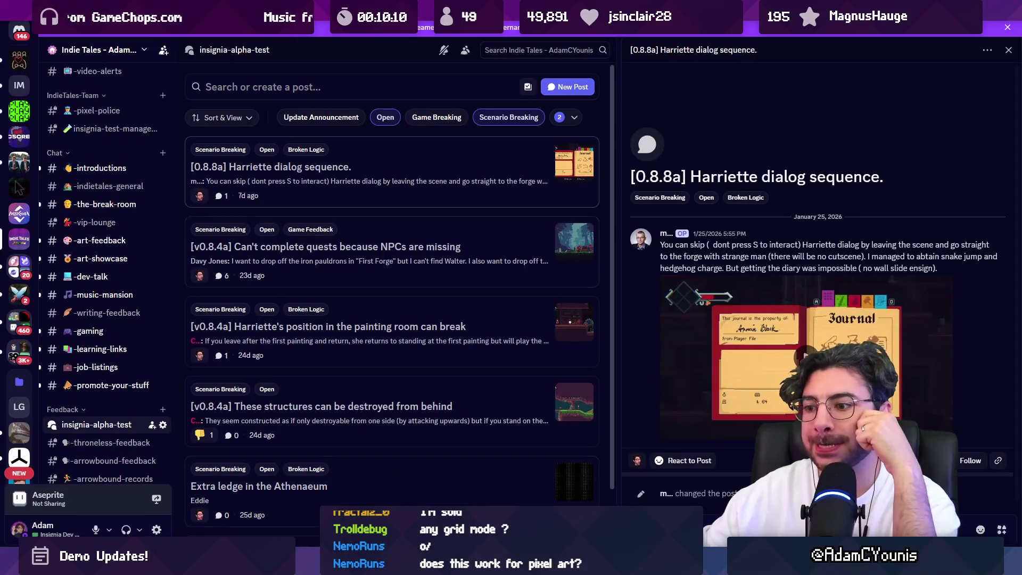
# Step: Open the Figma task planner and delete the Friday column from the Themes of the week board
pyautogui.hotkey('alt', 'Tab')
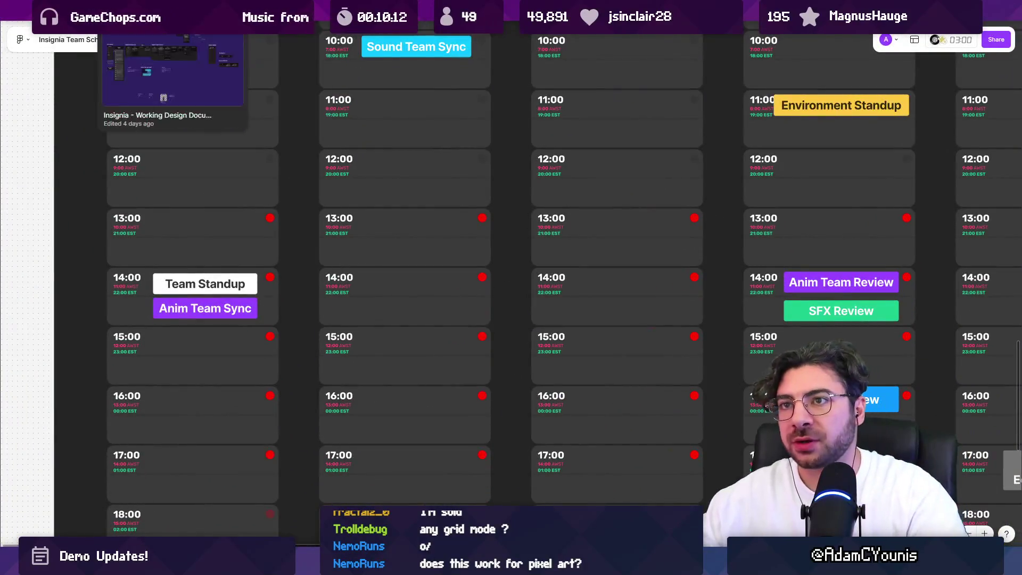
pyautogui.click(94, 36)
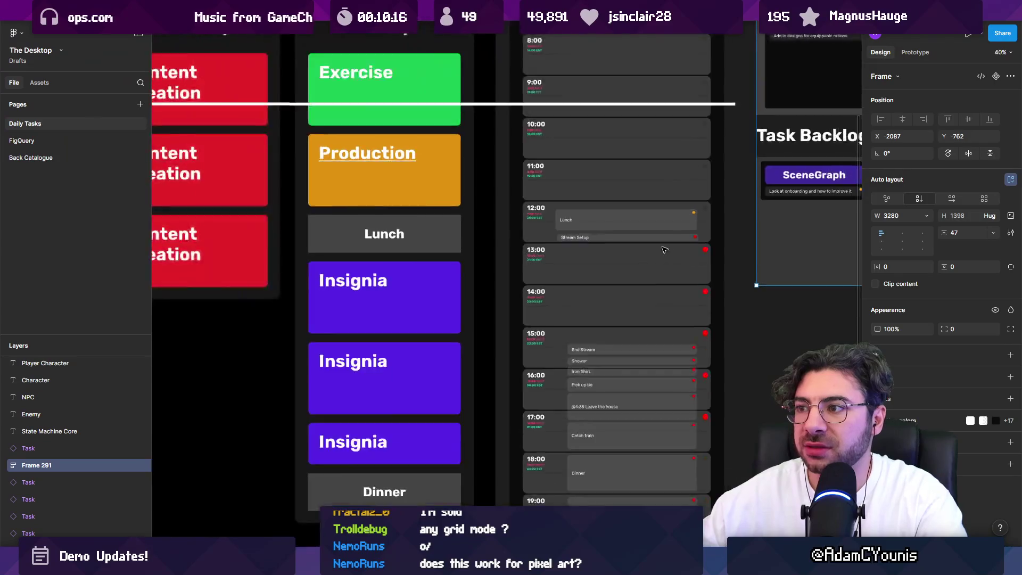
pyautogui.scroll(-5, 664, 250)
pyautogui.click(450, 298)
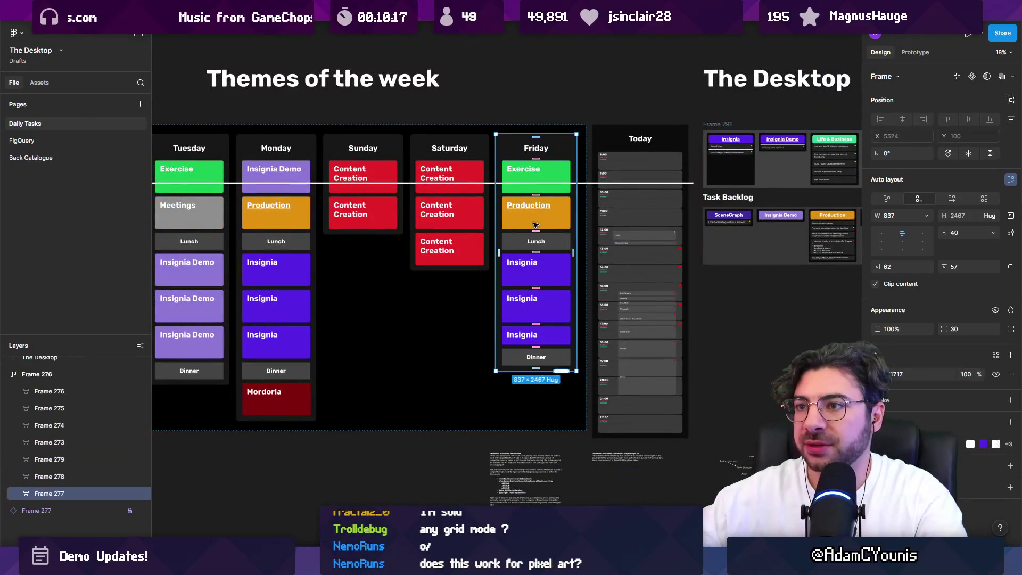
pyautogui.press('Delete')
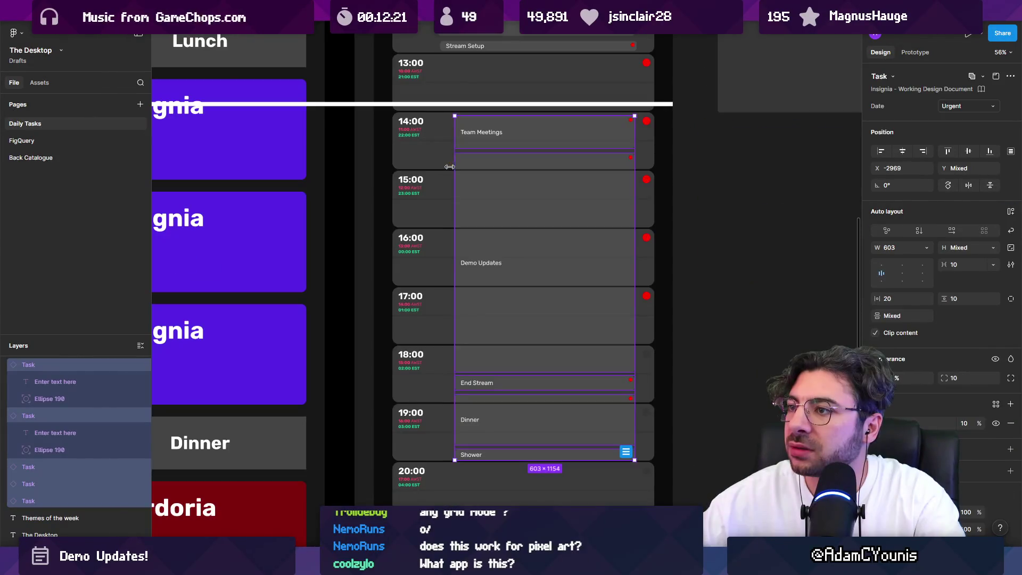
pyautogui.press('Escape')
pyautogui.moveTo(643, 261)
pyautogui.mouseDown()
pyautogui.moveTo(650, 297)
pyautogui.moveTo(682, 348)
pyautogui.mouseUp()
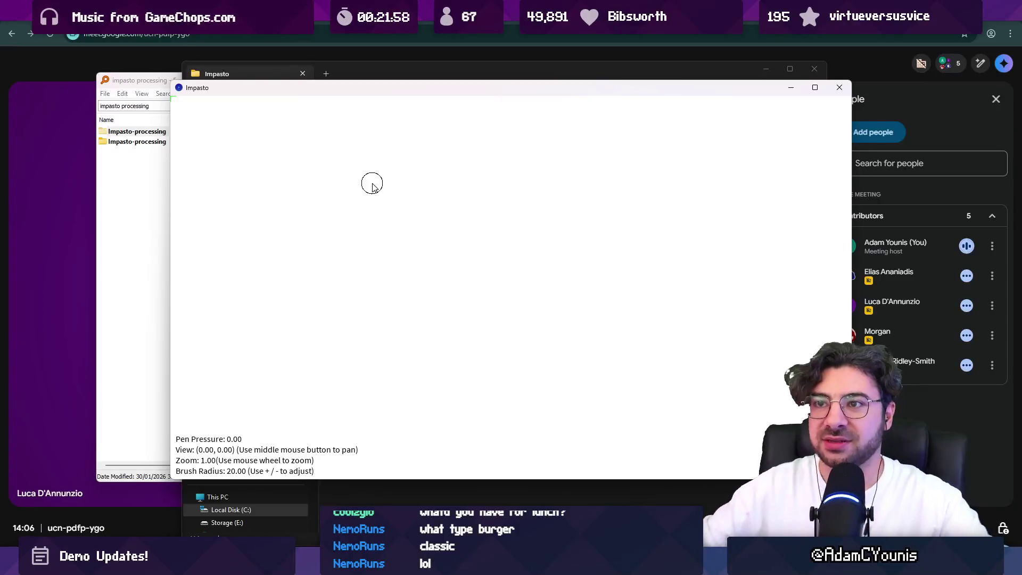
# Step: Bring the Impasto drawing window back to the front for painting
pyautogui.click(376, 74)
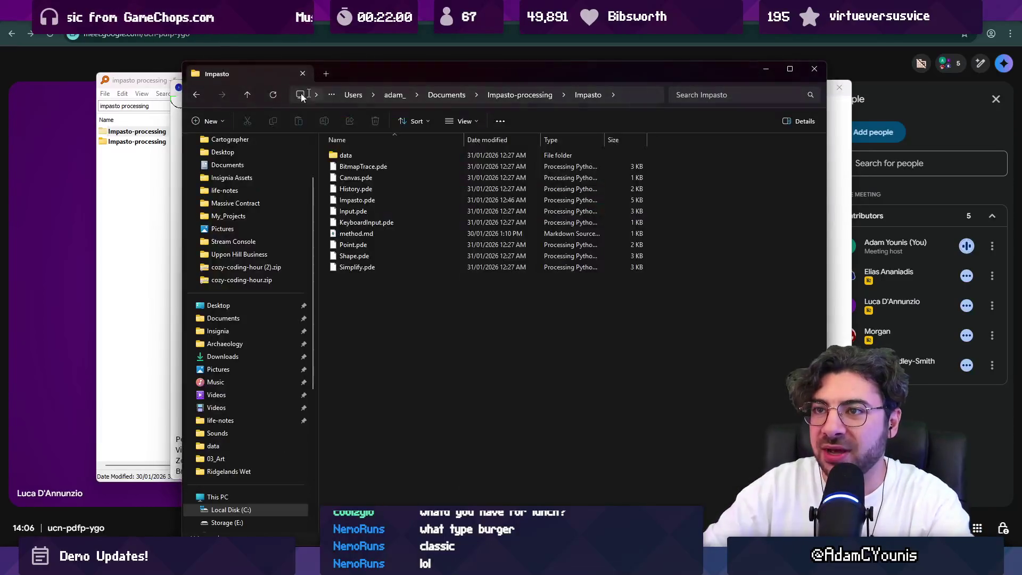
pyautogui.click(177, 90)
pyautogui.click(350, 94)
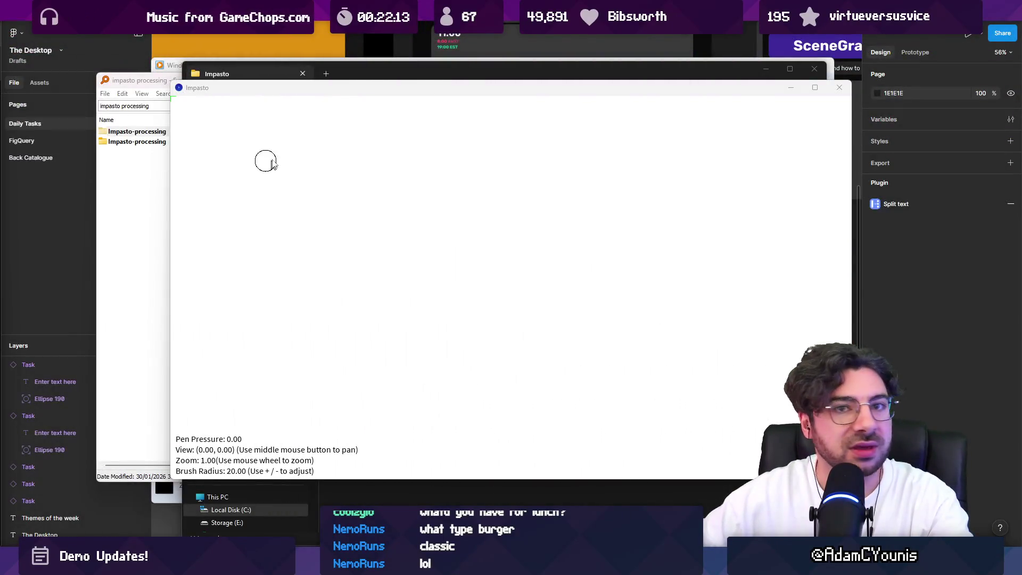
pyautogui.click(365, 86)
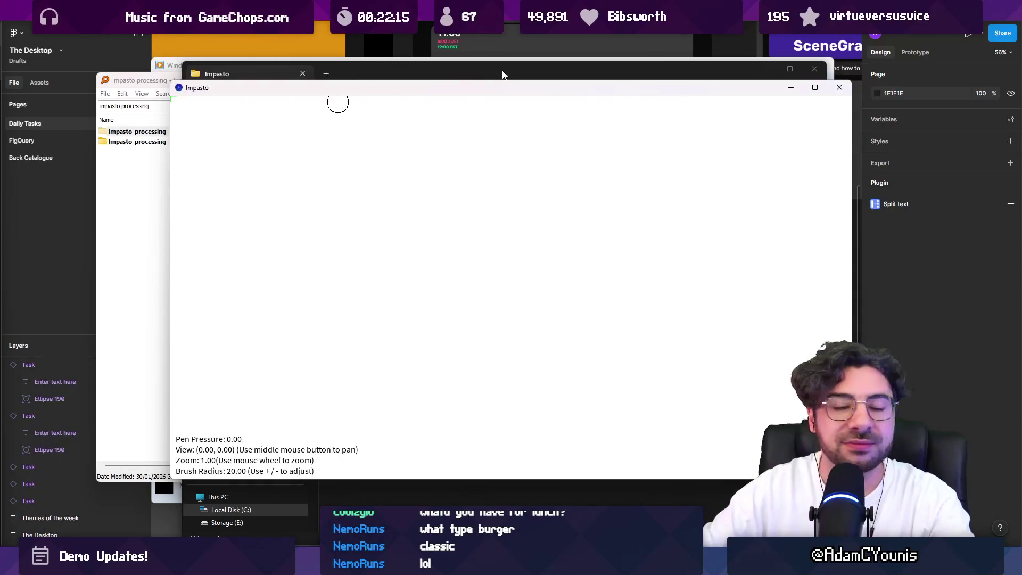
# Step: Paint a grey zigzag stroke plus small squiggles and an M-shaped stroke, zooming in and out
pyautogui.moveTo(318, 260)
pyautogui.mouseDown()
pyautogui.moveTo(329, 251)
pyautogui.moveTo(426, 288)
pyautogui.moveTo(373, 237)
pyautogui.moveTo(440, 205)
pyautogui.moveTo(497, 334)
pyautogui.mouseUp()
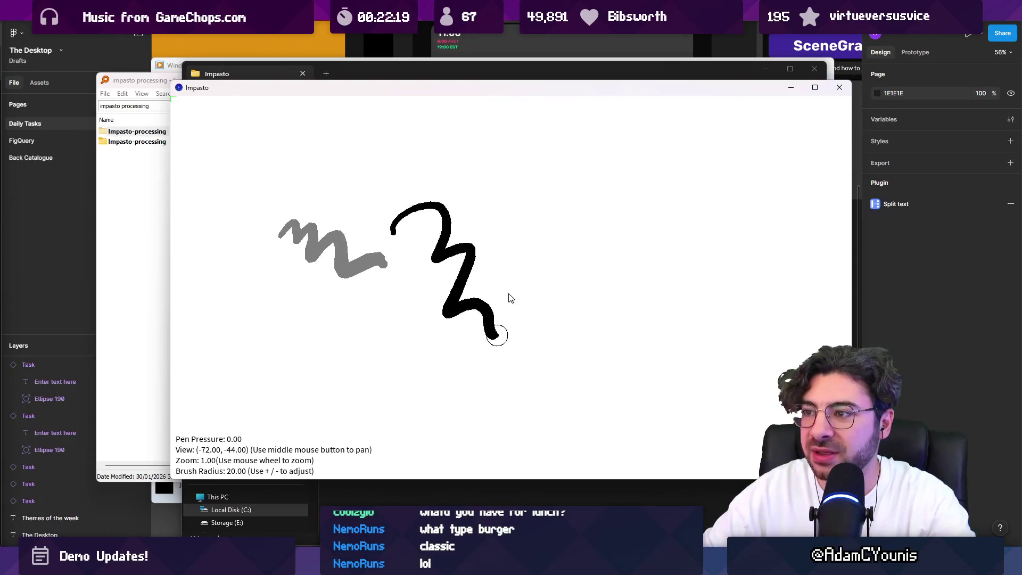
pyautogui.scroll(-5, 409, 341)
pyautogui.scroll(10, 408, 315)
pyautogui.scroll(-3, 407, 224)
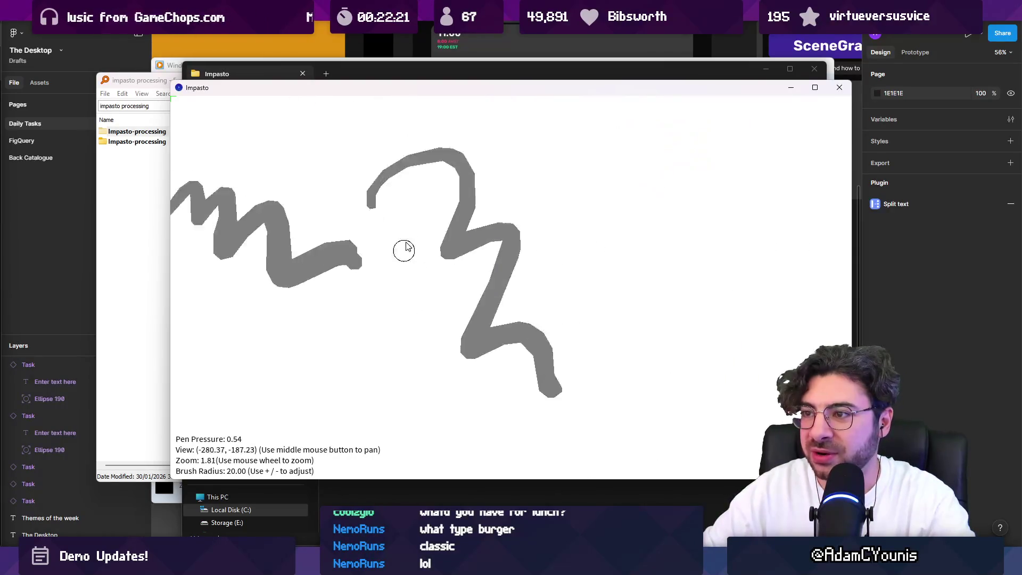
pyautogui.scroll(3, 406, 246)
pyautogui.moveTo(353, 308); pyautogui.dragTo(358, 331)
pyautogui.scroll(6, 359, 331)
pyautogui.moveTo(336, 297); pyautogui.dragTo(412, 350)
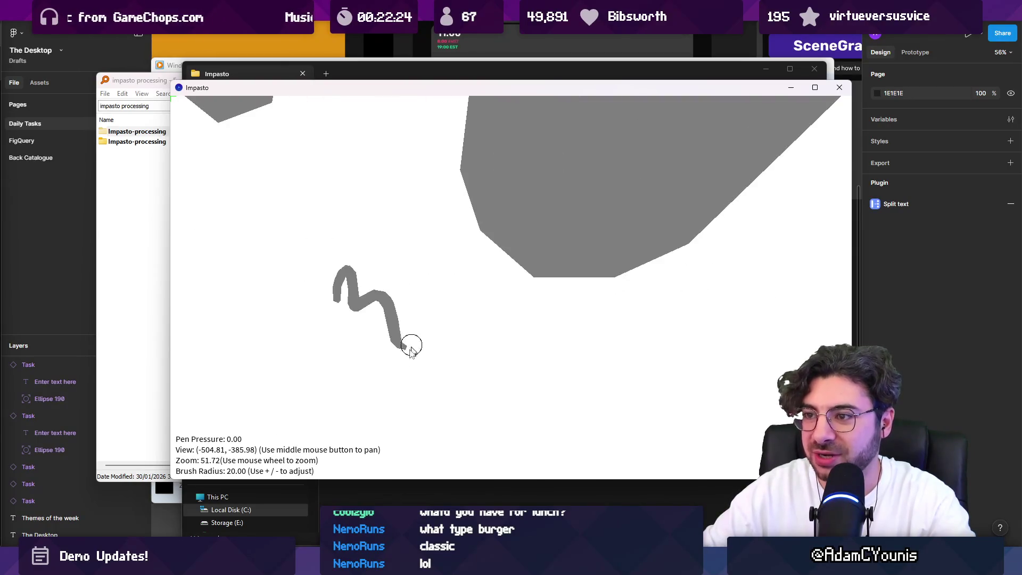
pyautogui.scroll(-3, 389, 309)
pyautogui.moveTo(342, 256); pyautogui.dragTo(449, 263)
# Step: Paint a large filled grey blob right of the zigzags and darken its edge
pyautogui.scroll(-4, 442, 250)
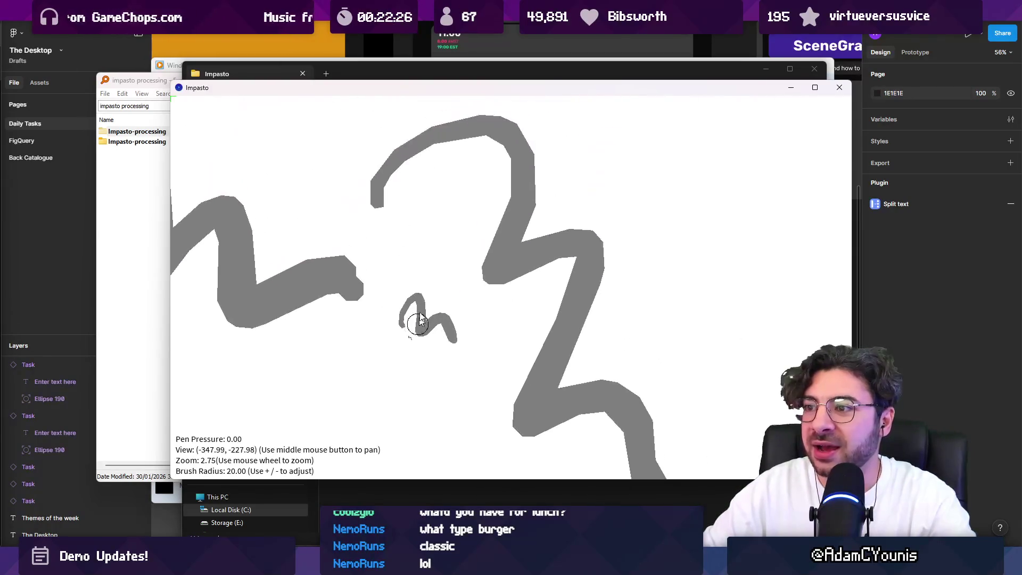
pyautogui.scroll(-4, 420, 320)
pyautogui.scroll(3, 440, 251)
pyautogui.moveTo(473, 229)
pyautogui.mouseDown()
pyautogui.moveTo(527, 207)
pyautogui.moveTo(519, 266)
pyautogui.moveTo(553, 275)
pyautogui.mouseUp()
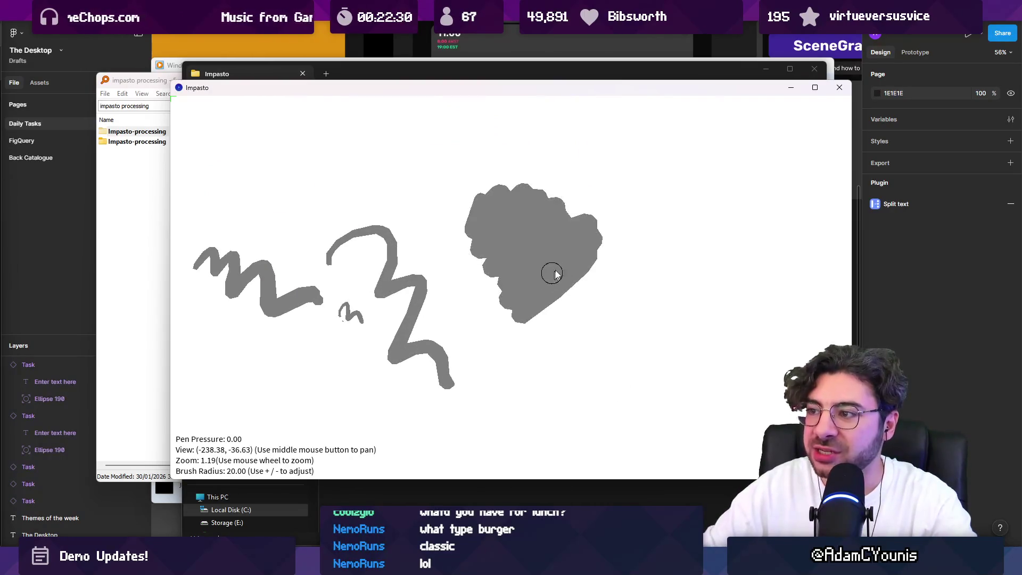
pyautogui.scroll(2, 526, 213)
pyautogui.scroll(2, 499, 230)
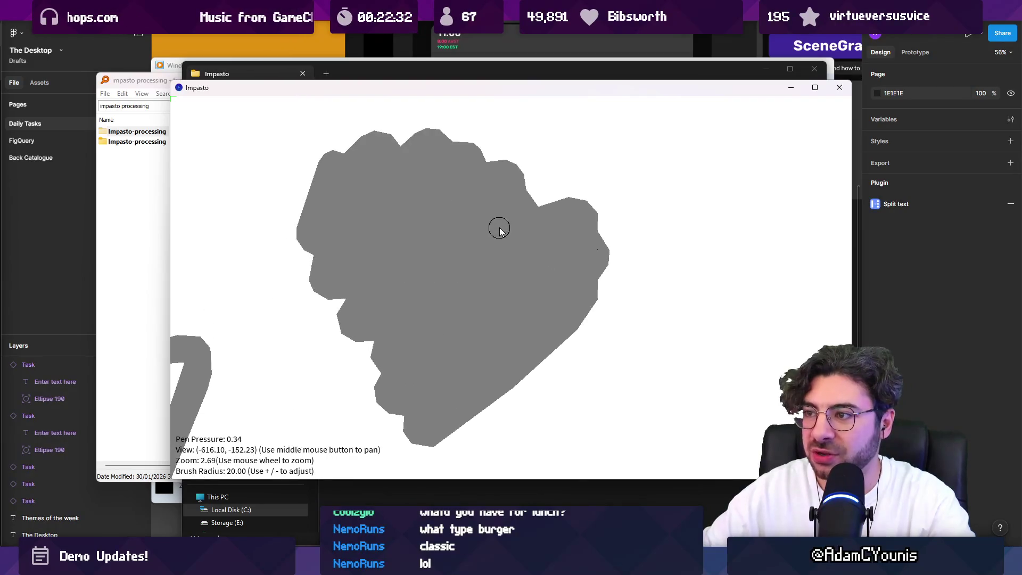
pyautogui.scroll(1, 499, 231)
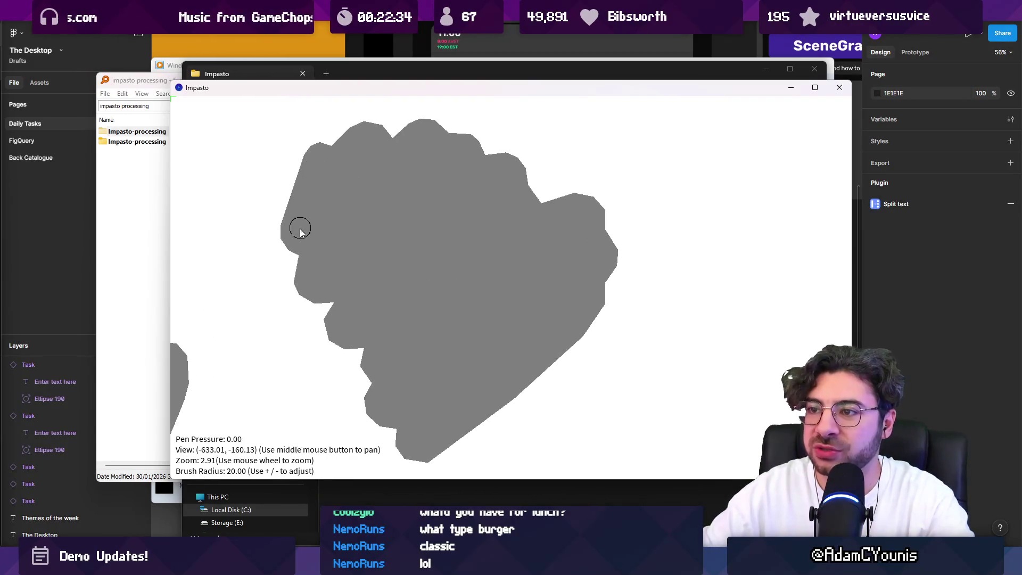
pyautogui.moveTo(298, 231)
pyautogui.mouseDown()
pyautogui.moveTo(317, 170)
pyautogui.moveTo(317, 272)
pyautogui.moveTo(389, 192)
pyautogui.moveTo(399, 212)
pyautogui.moveTo(391, 269)
pyautogui.moveTo(412, 303)
pyautogui.mouseUp()
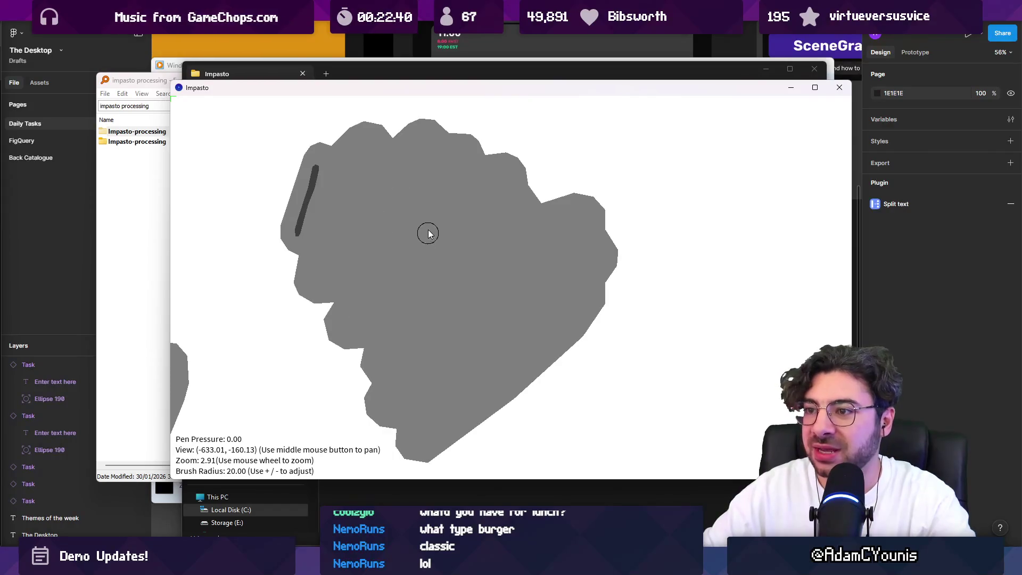
# Step: Paint a 9-shaped stroke to the right of the blob
pyautogui.scroll(-7, 462, 226)
pyautogui.moveTo(465, 233)
pyautogui.mouseDown()
pyautogui.moveTo(532, 224)
pyautogui.moveTo(512, 311)
pyautogui.mouseUp()
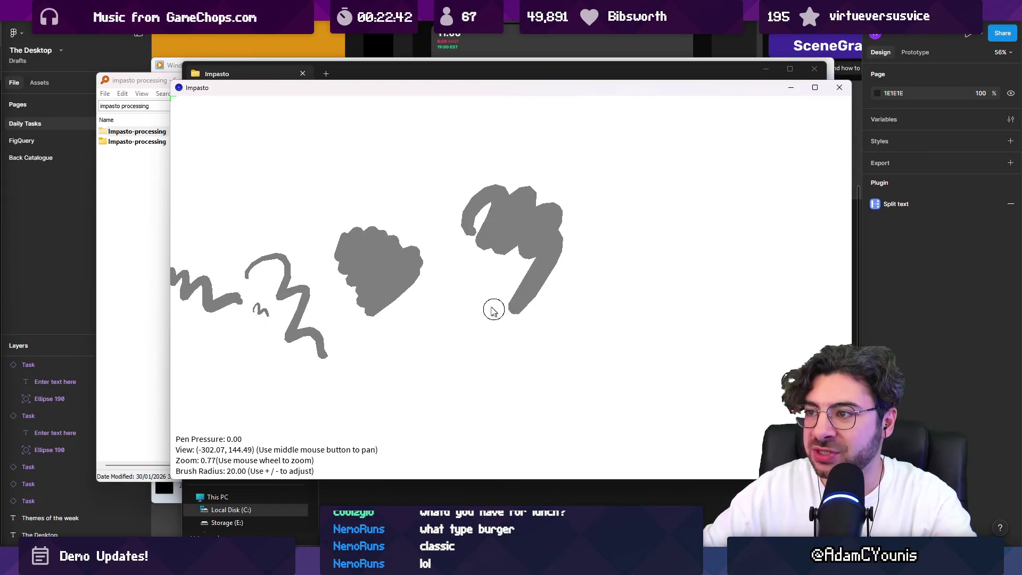
pyautogui.scroll(3, 409, 303)
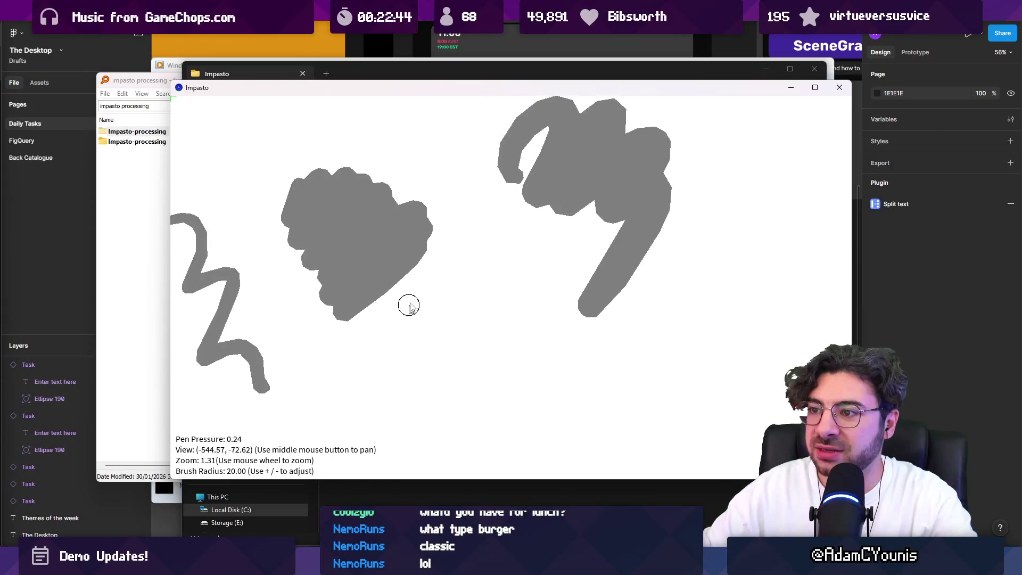
pyautogui.scroll(-5, 439, 273)
pyautogui.scroll(-1, 439, 273)
pyautogui.scroll(4, 450, 267)
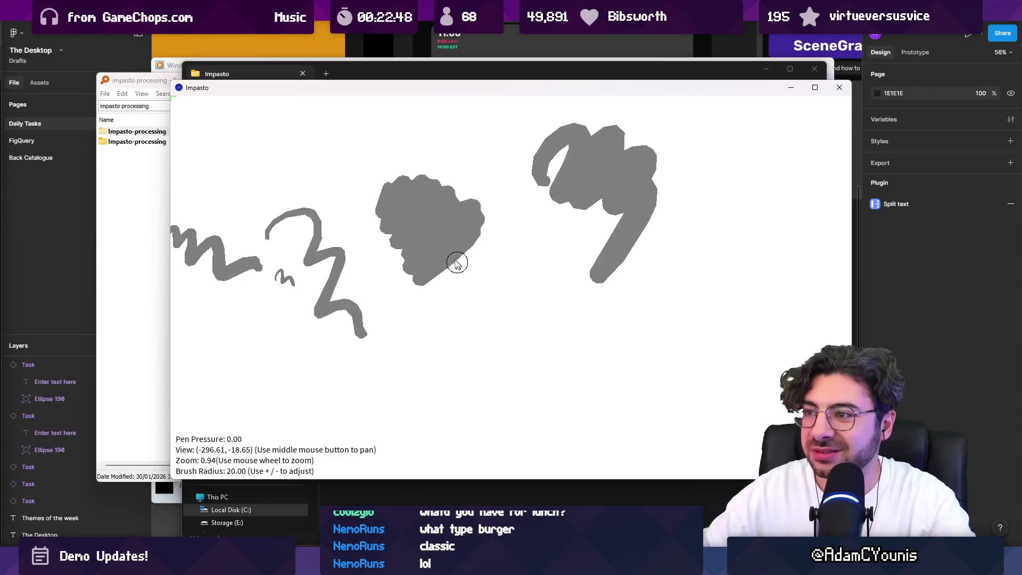
pyautogui.scroll(-1, 479, 261)
pyautogui.scroll(5, 479, 259)
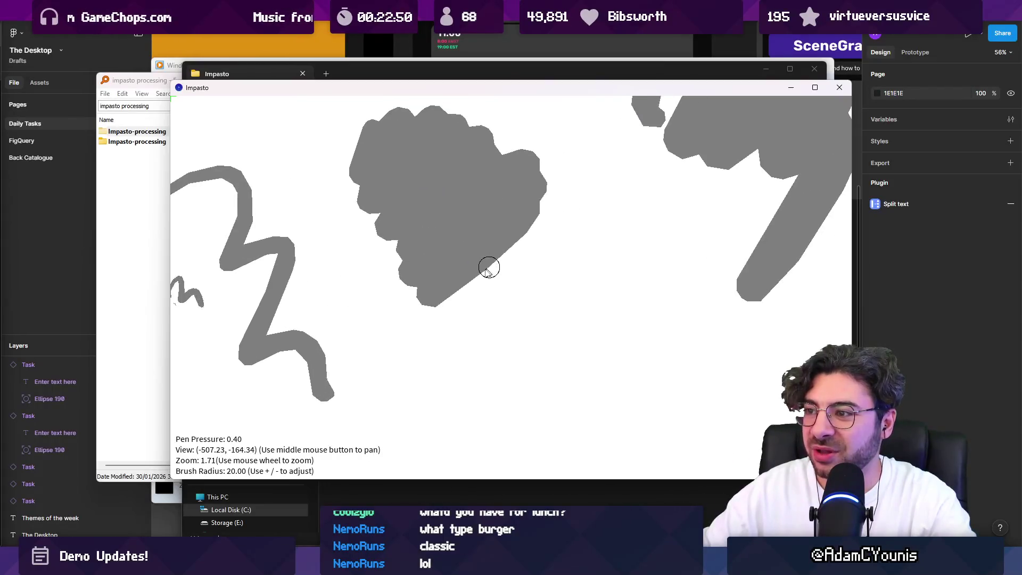
pyautogui.scroll(5, 480, 272)
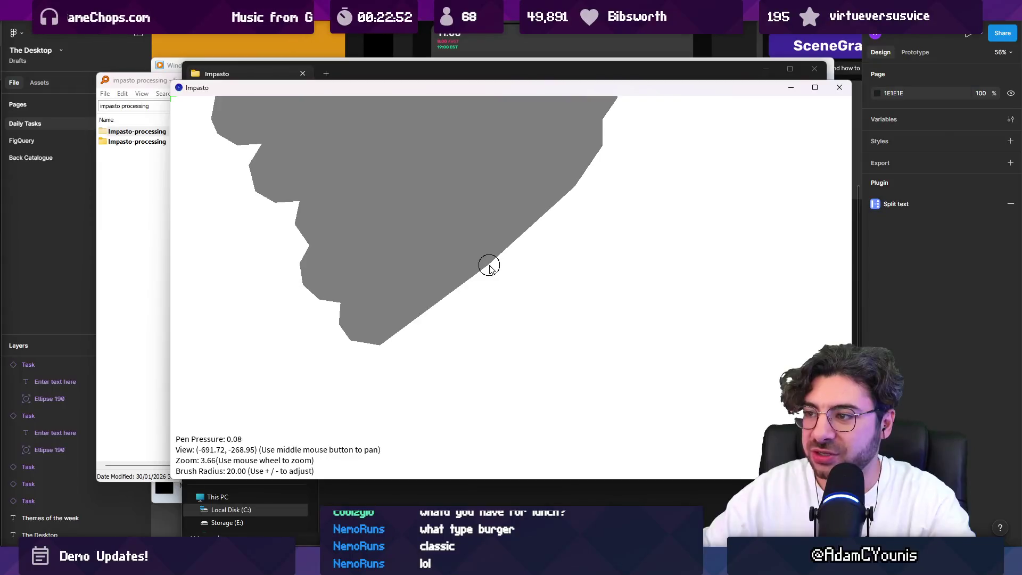
# Step: Add small marks along the blob's lower edge and start a new blob above the middle one
pyautogui.click(380, 348)
pyautogui.moveTo(488, 268); pyautogui.dragTo(461, 228)
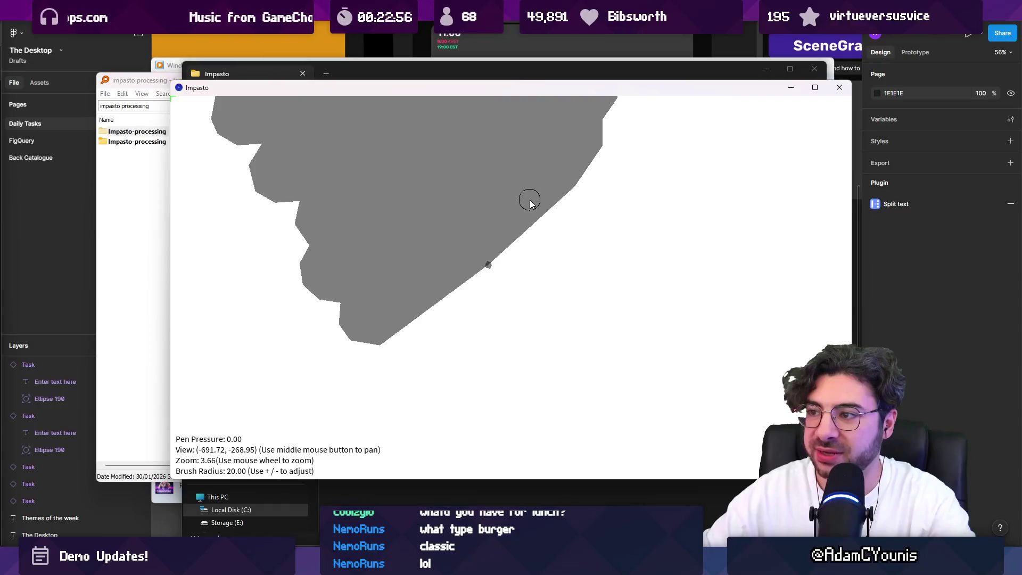
pyautogui.scroll(-10, 394, 234)
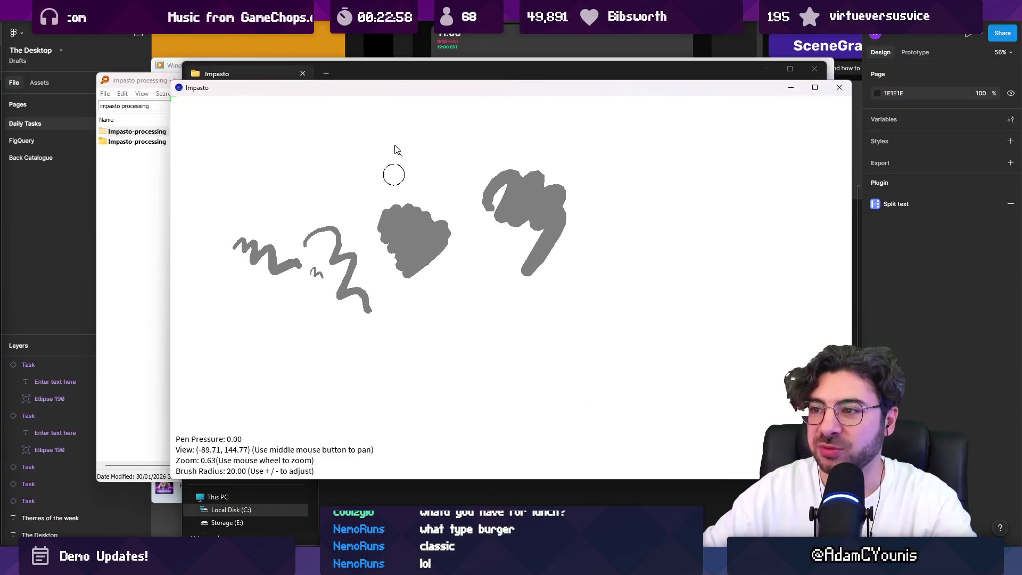
pyautogui.moveTo(336, 166); pyautogui.dragTo(403, 155)
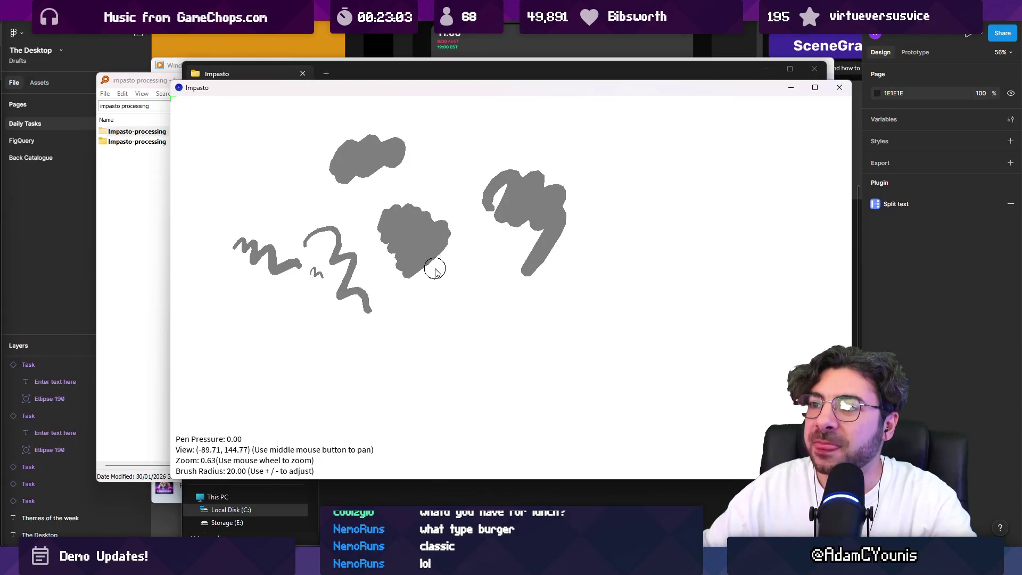
# Step: Paint a vertical and a diagonal stroke running down across the middle blob
pyautogui.moveTo(415, 173); pyautogui.dragTo(434, 335)
pyautogui.scroll(5, 426, 237)
pyautogui.scroll(-5, 425, 237)
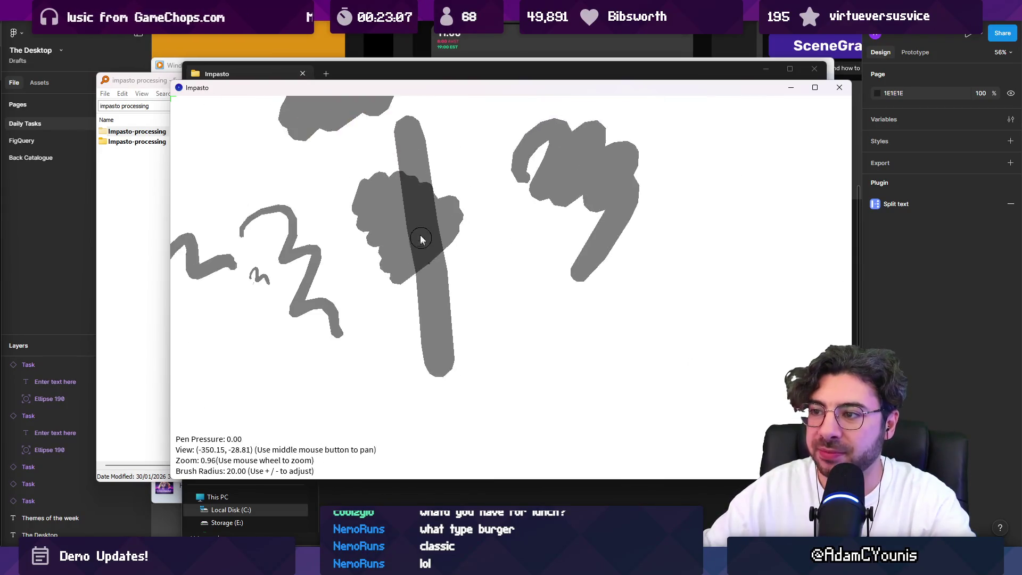
pyautogui.scroll(3, 424, 240)
pyautogui.moveTo(322, 174); pyautogui.dragTo(397, 381)
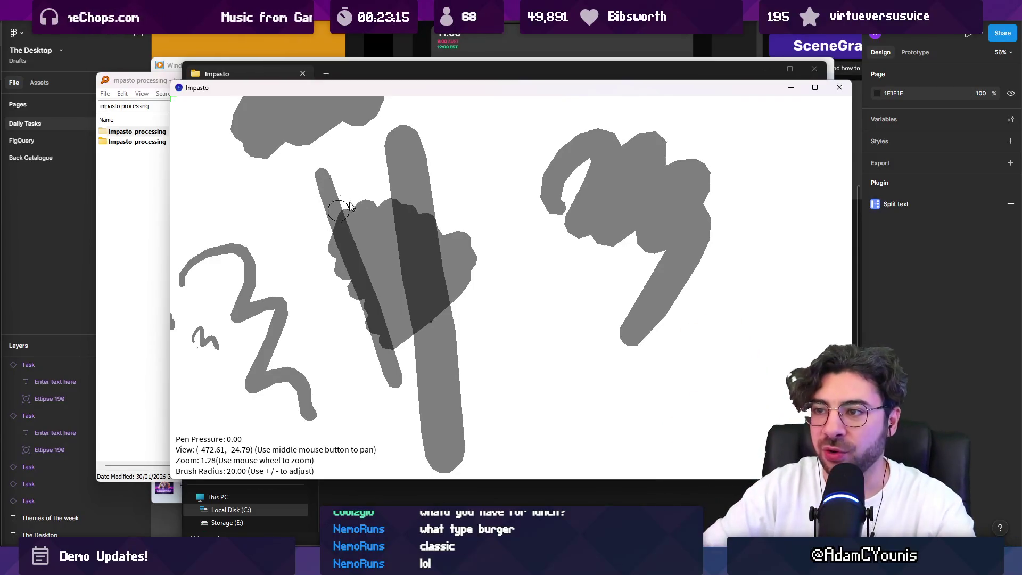
pyautogui.scroll(-5, 432, 276)
pyautogui.scroll(3, 426, 306)
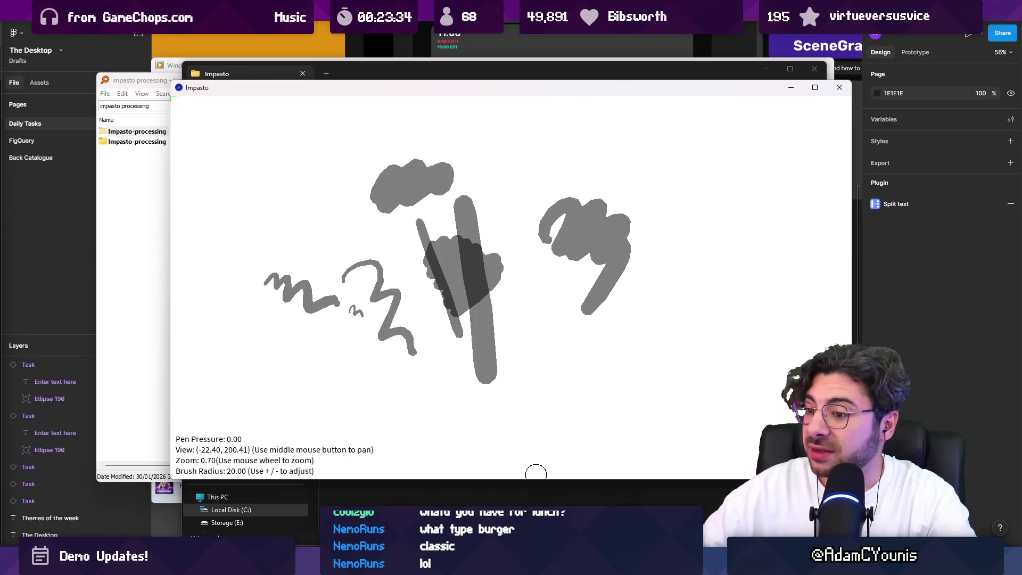
pyautogui.moveTo(348, 565)
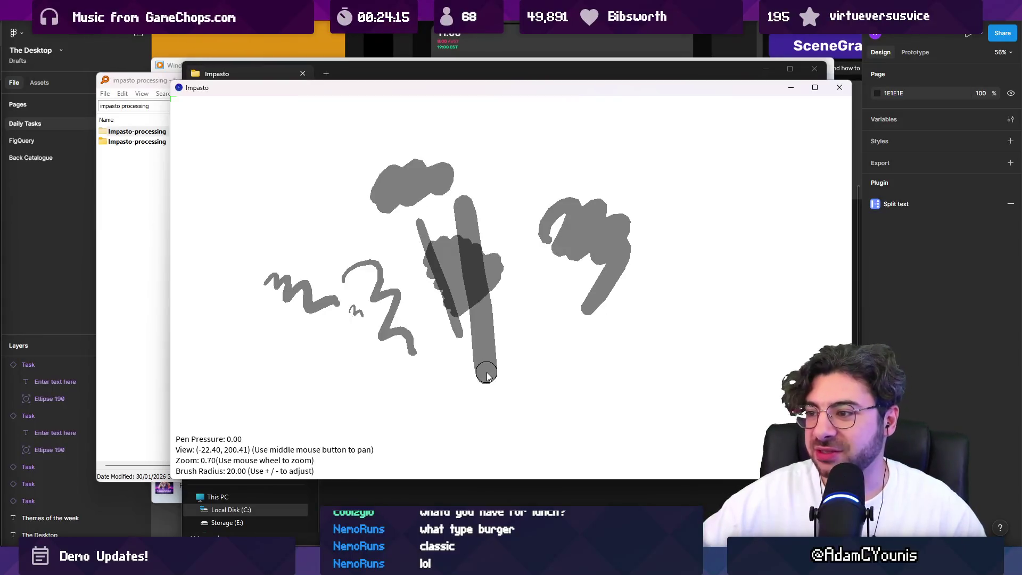
# Step: Bring the Insignia Unity project forward and pan the right-hand rooms toward the centre
pyautogui.moveTo(324, 565)
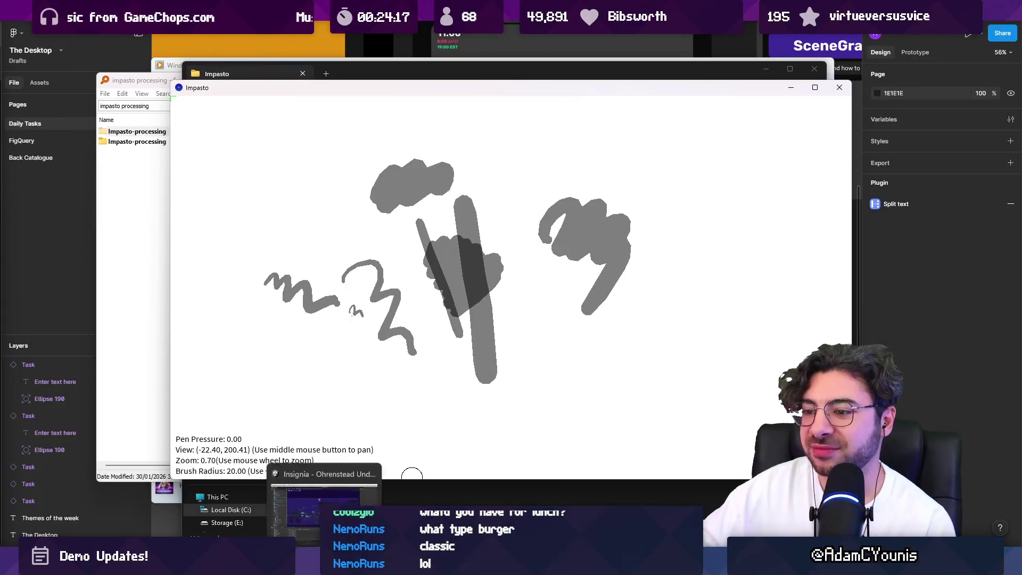
pyautogui.click(325, 501)
pyautogui.scroll(-5, 433, 257)
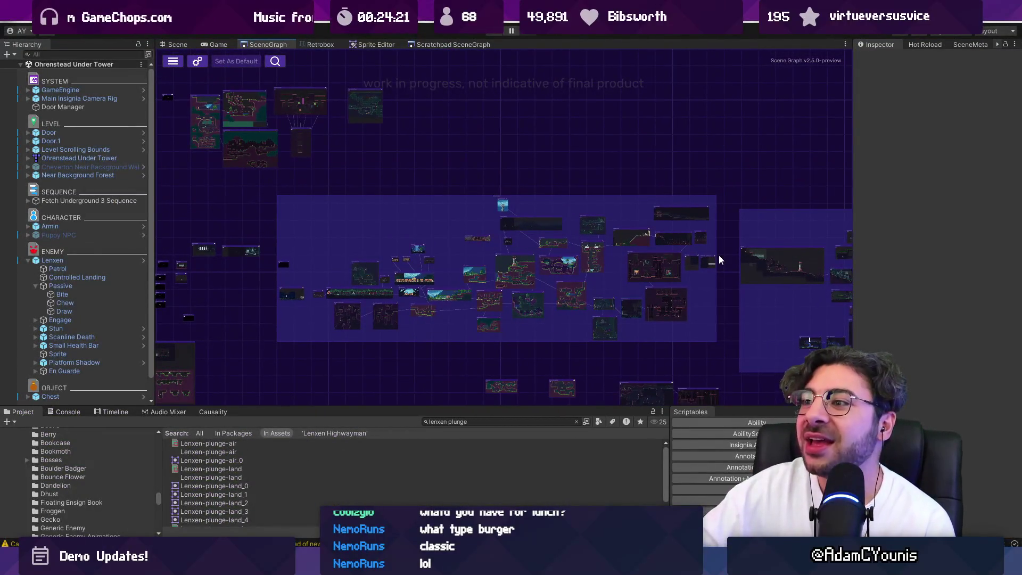
pyautogui.moveTo(729, 256)
pyautogui.mouseDown()
pyautogui.moveTo(87, 200)
pyautogui.moveTo(231, 223)
pyautogui.moveTo(294, 258)
pyautogui.mouseUp()
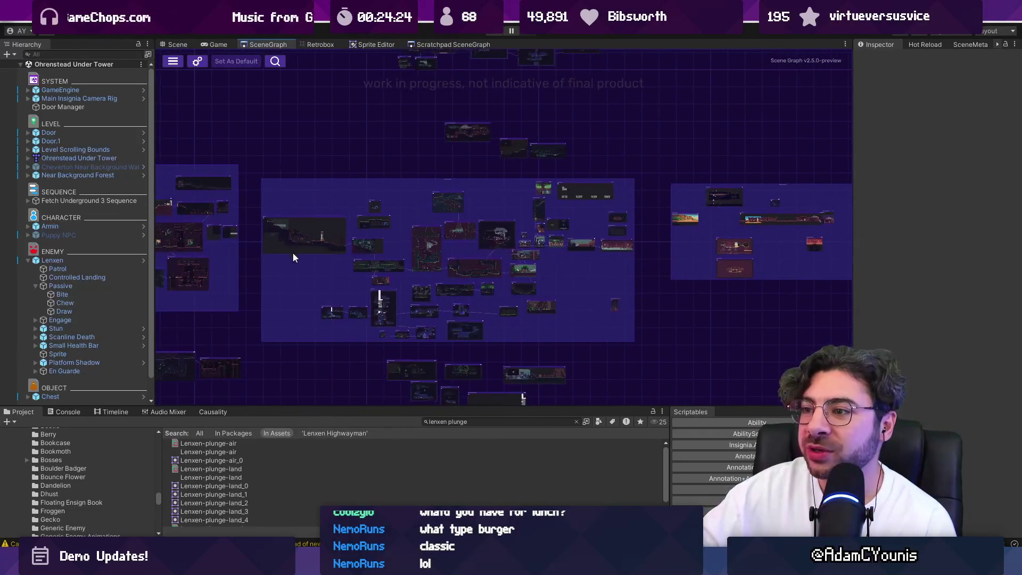
pyautogui.scroll(3, 298, 259)
pyautogui.scroll(2, 559, 274)
# Step: Make the SceneGraph panel taller and wider, recentring the room graph
pyautogui.moveTo(519, 250); pyautogui.dragTo(519, 237)
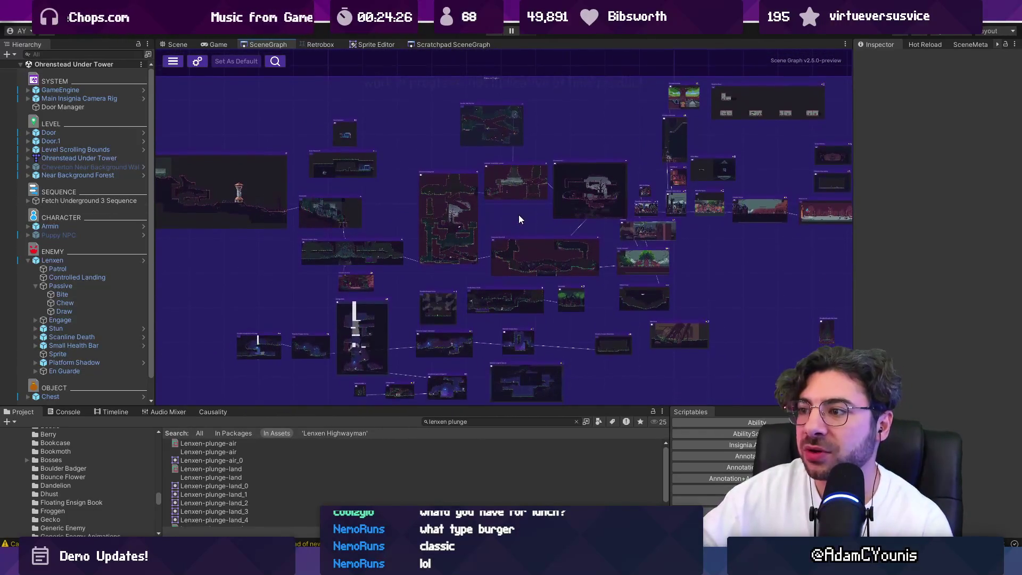
pyautogui.moveTo(510, 409); pyautogui.dragTo(511, 441)
pyautogui.moveTo(434, 245); pyautogui.dragTo(456, 297)
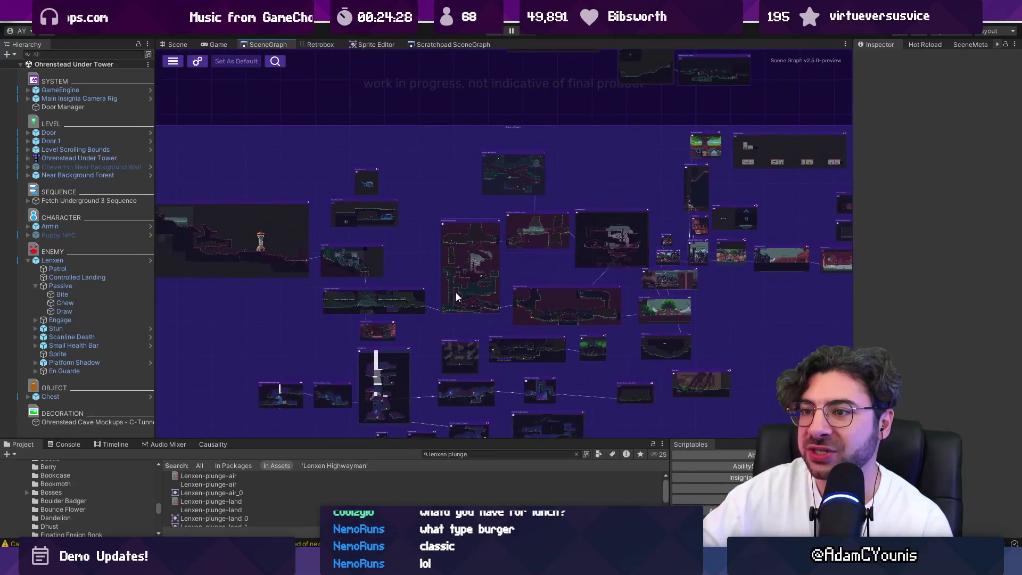
pyautogui.moveTo(851, 246); pyautogui.dragTo(891, 250)
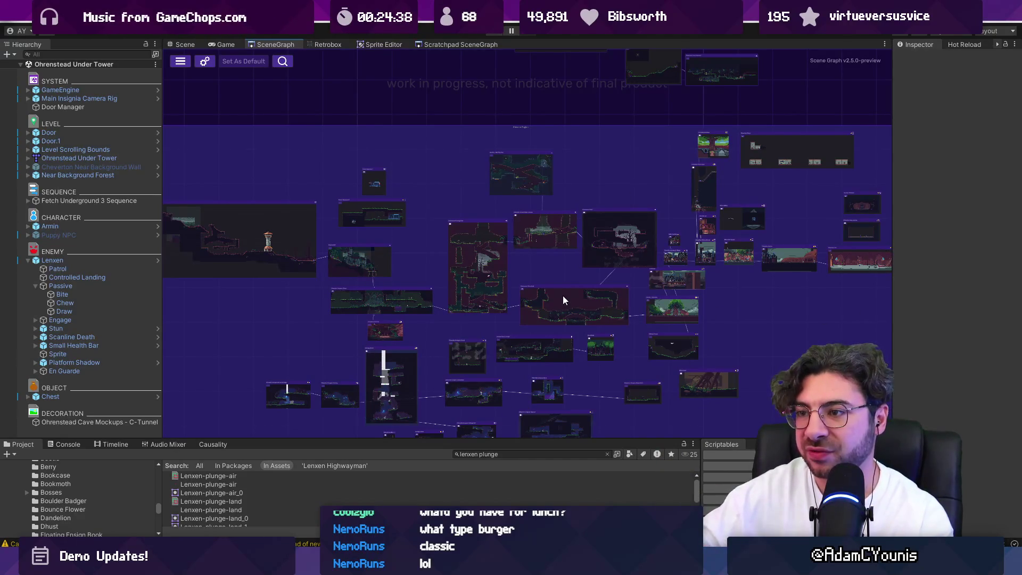
pyautogui.scroll(1, 563, 296)
pyautogui.scroll(1, 373, 330)
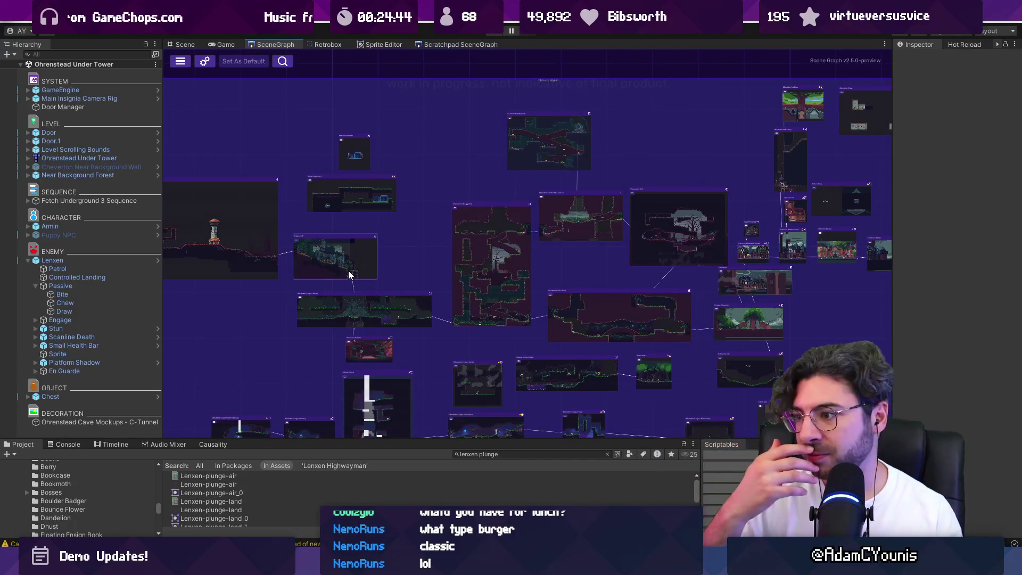
# Step: Box-select groups of rooms to see how they connect
pyautogui.moveTo(611, 347); pyautogui.dragTo(618, 352)
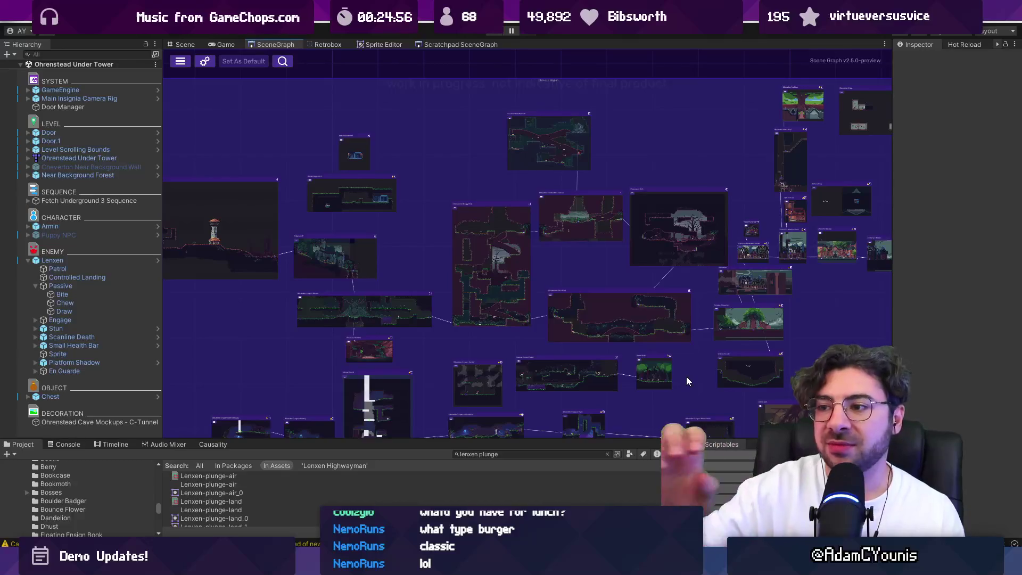
pyautogui.scroll(-3, 525, 338)
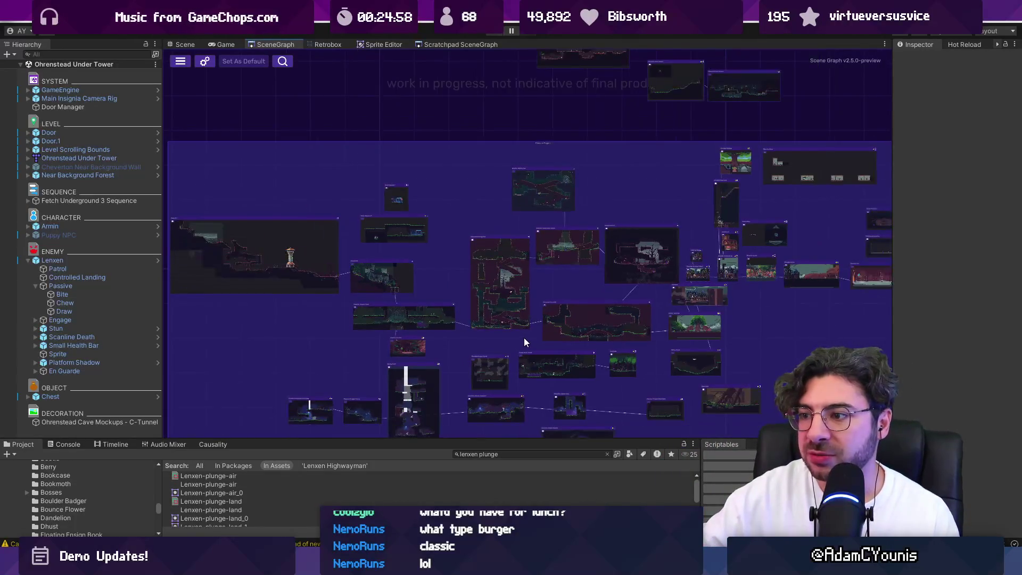
pyautogui.moveTo(501, 316); pyautogui.dragTo(504, 314)
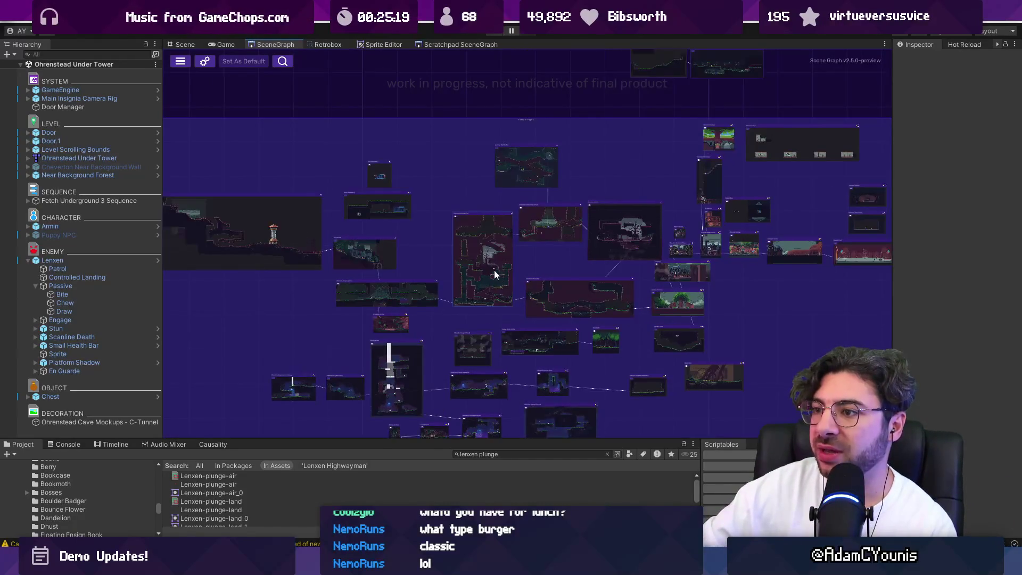
pyautogui.moveTo(420, 147); pyautogui.dragTo(638, 351)
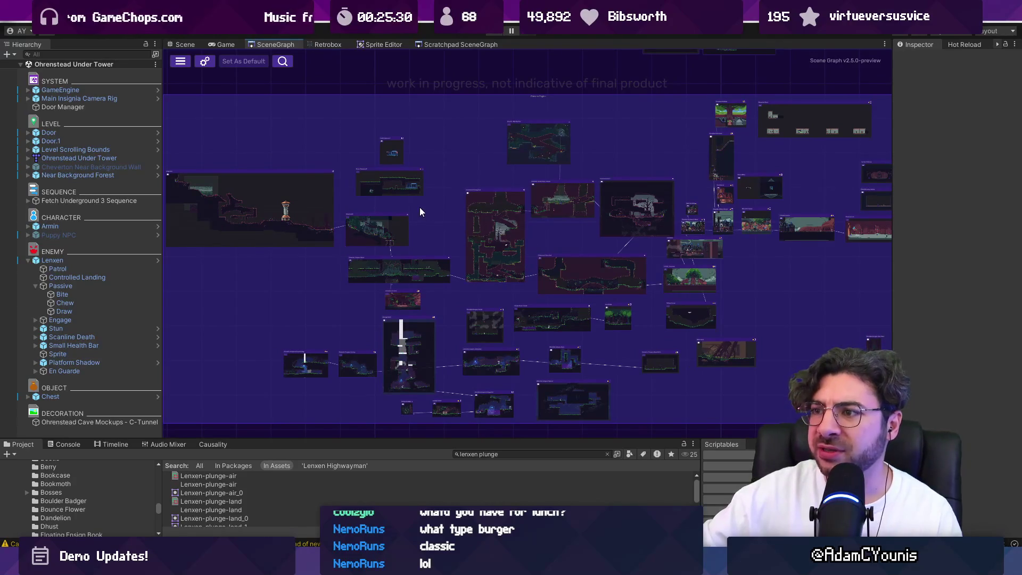
pyautogui.moveTo(455, 245); pyautogui.dragTo(456, 247)
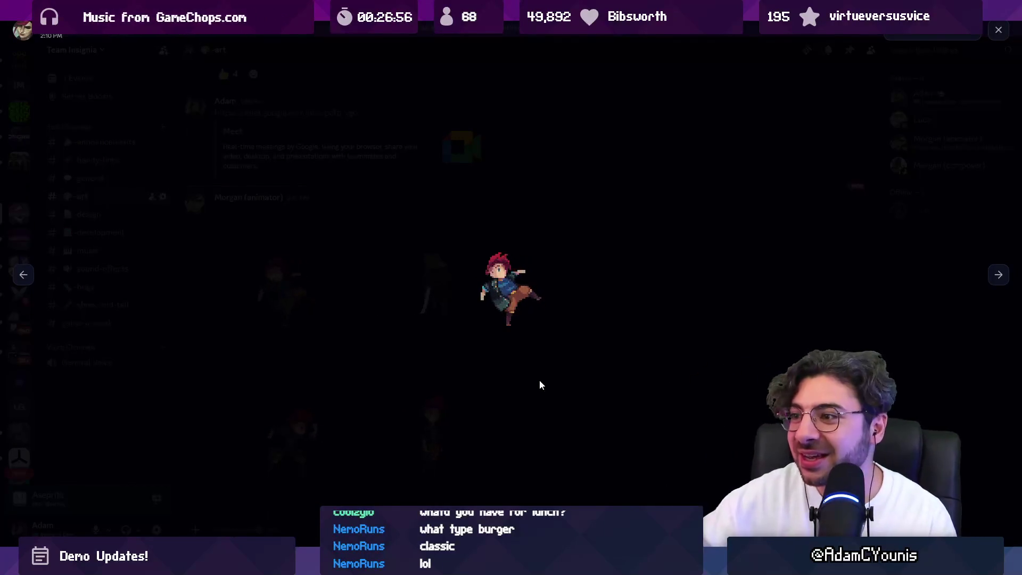
# Step: View the posted sprite animations full-size, zooming in on the attacking character
pyautogui.click(539, 379)
pyautogui.click(430, 443)
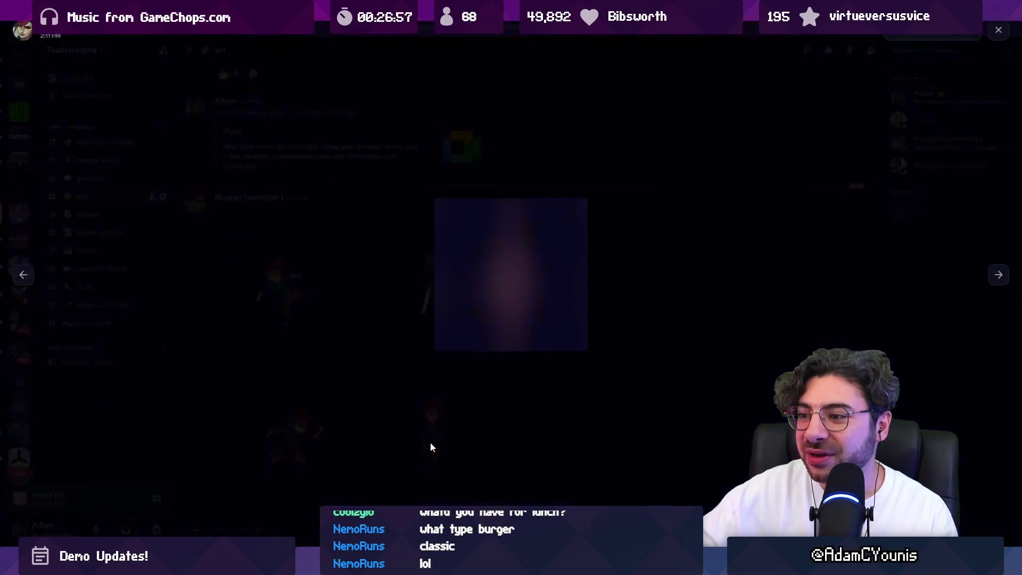
pyautogui.click(499, 403)
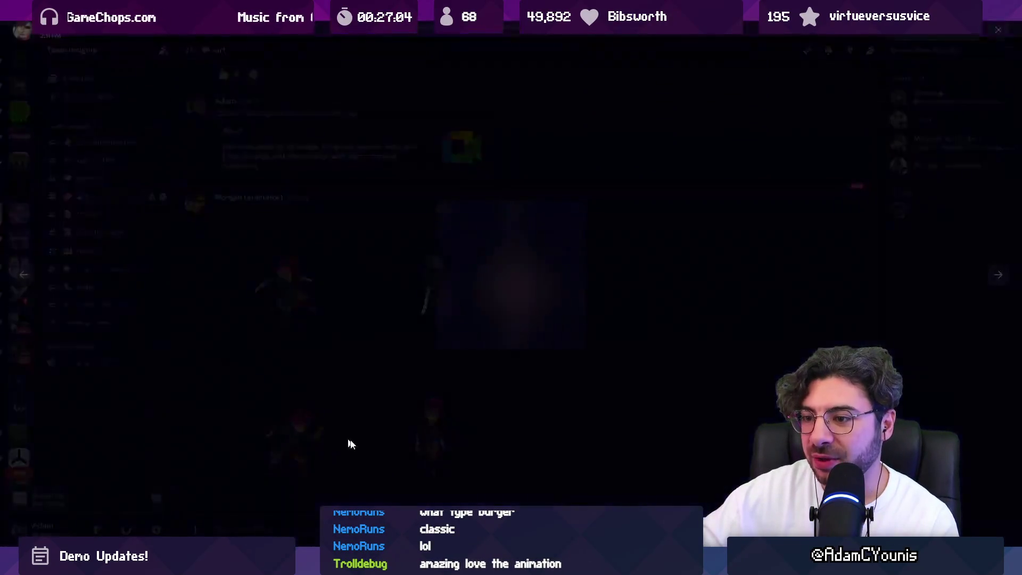
pyautogui.click(341, 440)
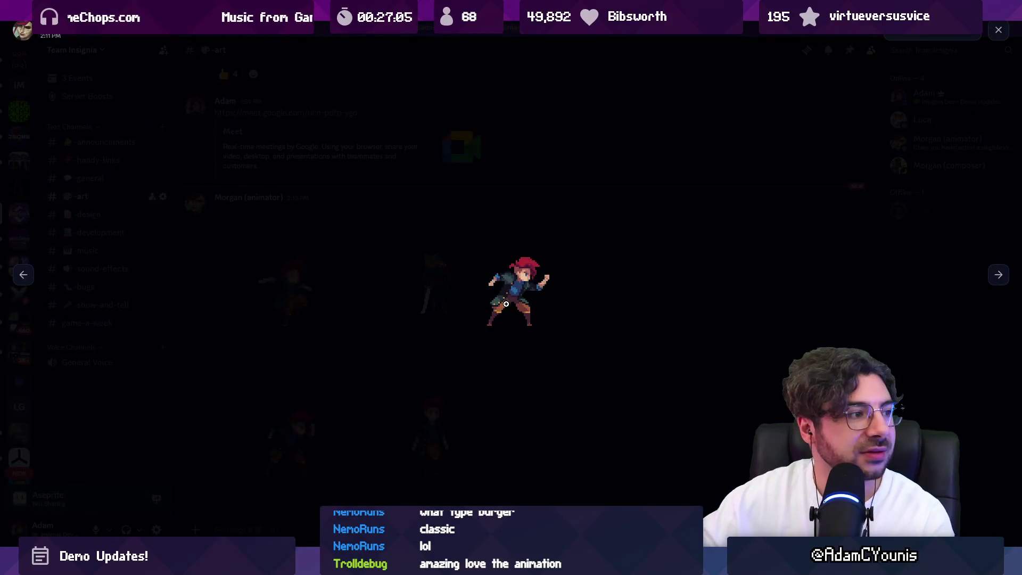
pyautogui.click(524, 308)
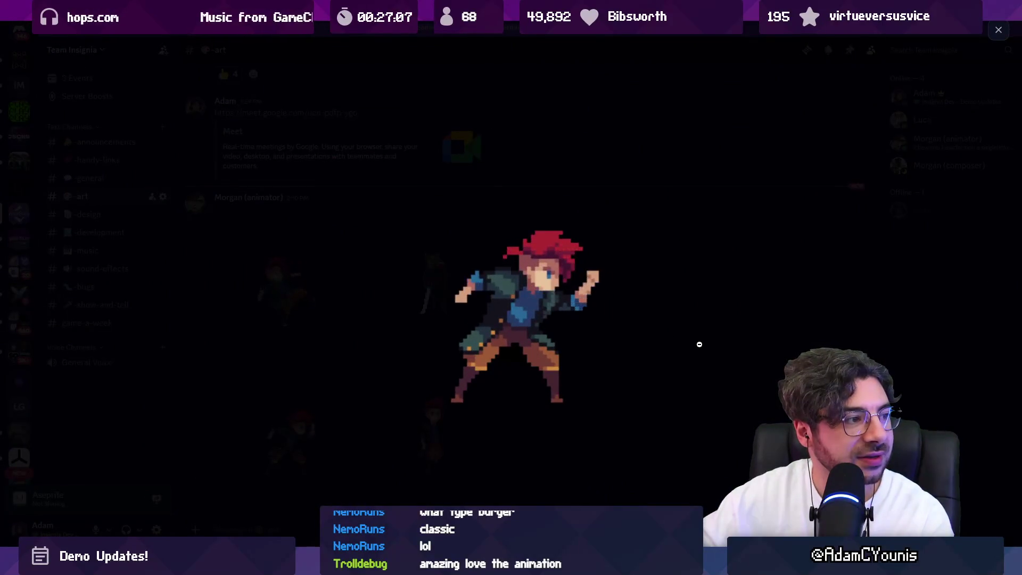
pyautogui.click(698, 345)
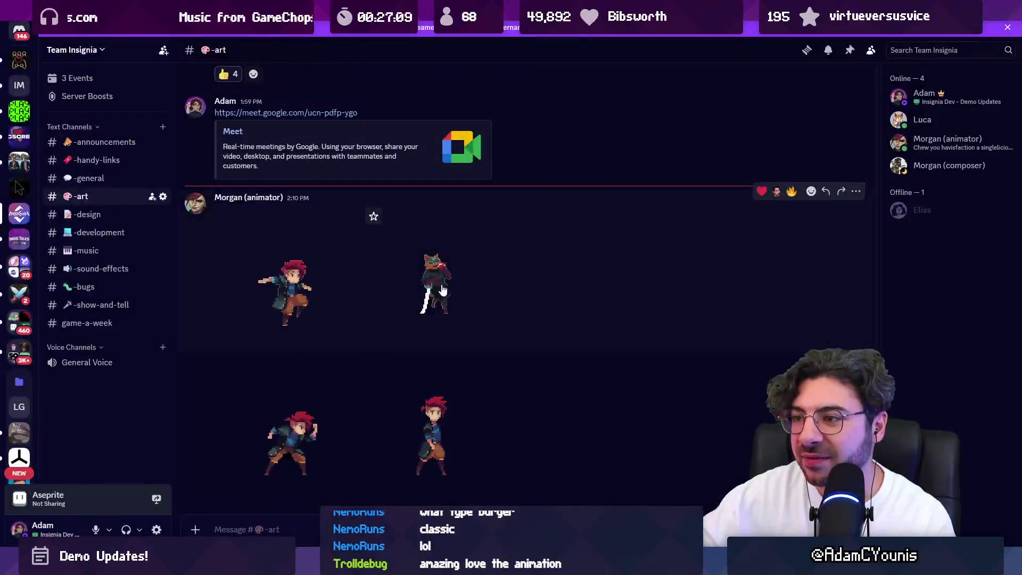
# Step: Enlarge the cat swordsman sprite, then return to the Unity project
pyautogui.click(434, 283)
pyautogui.click(536, 281)
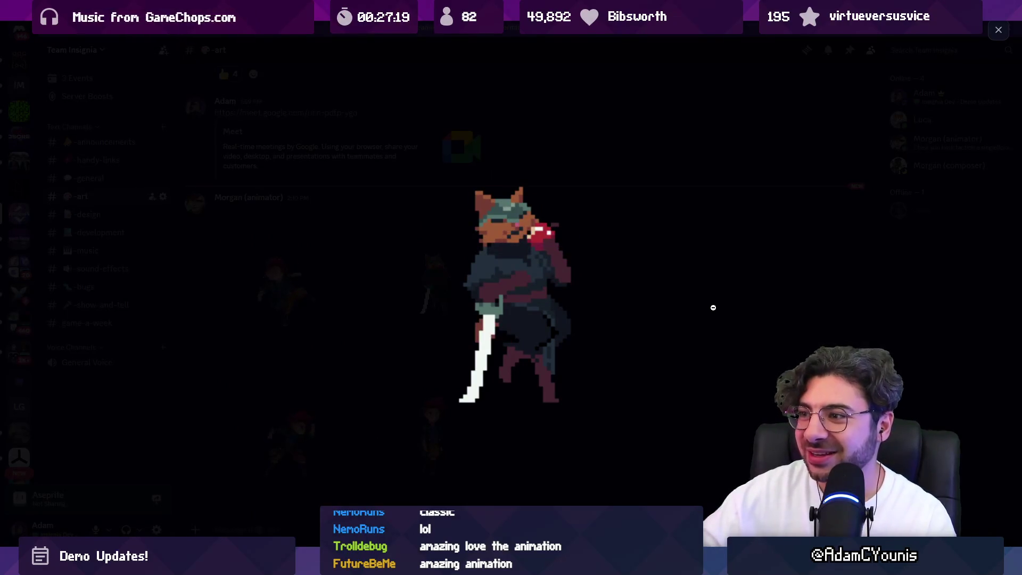
pyautogui.moveTo(351, 567)
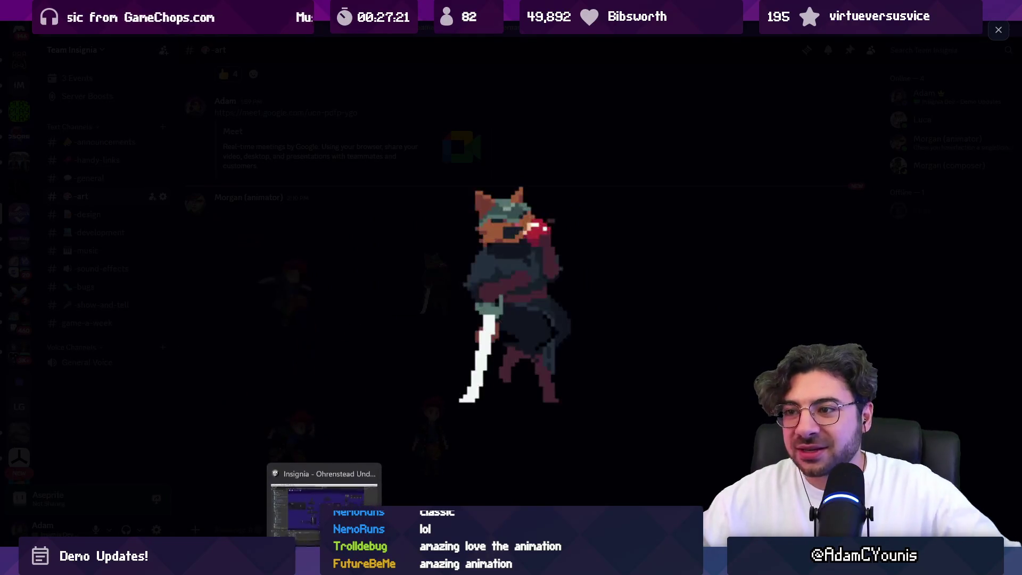
pyautogui.click(351, 538)
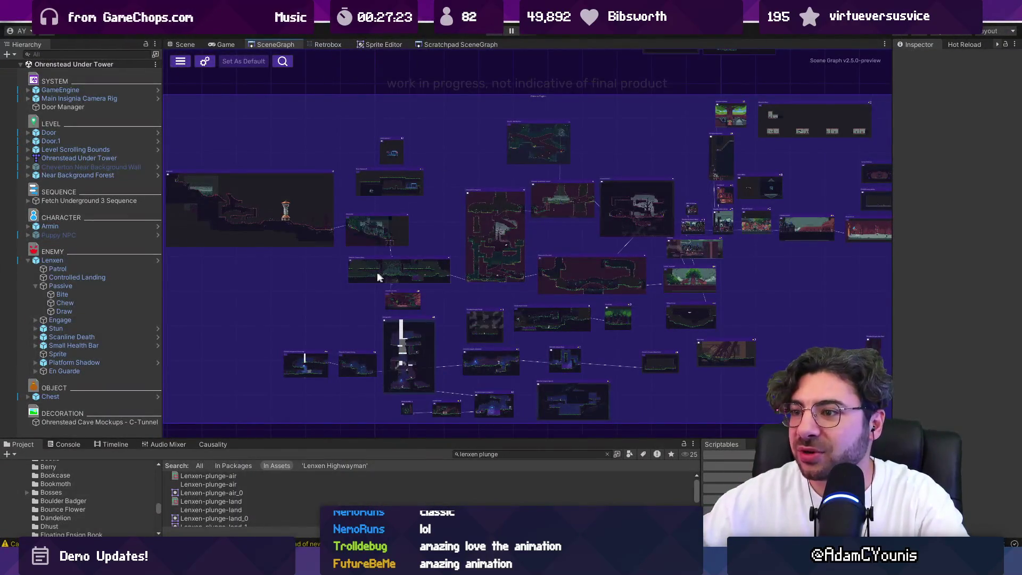
# Step: Playtest the Ohrenstead Under Tower room with Ctrl+P, then pause it with Ctrl+Shift+P
pyautogui.scroll(10, 377, 276)
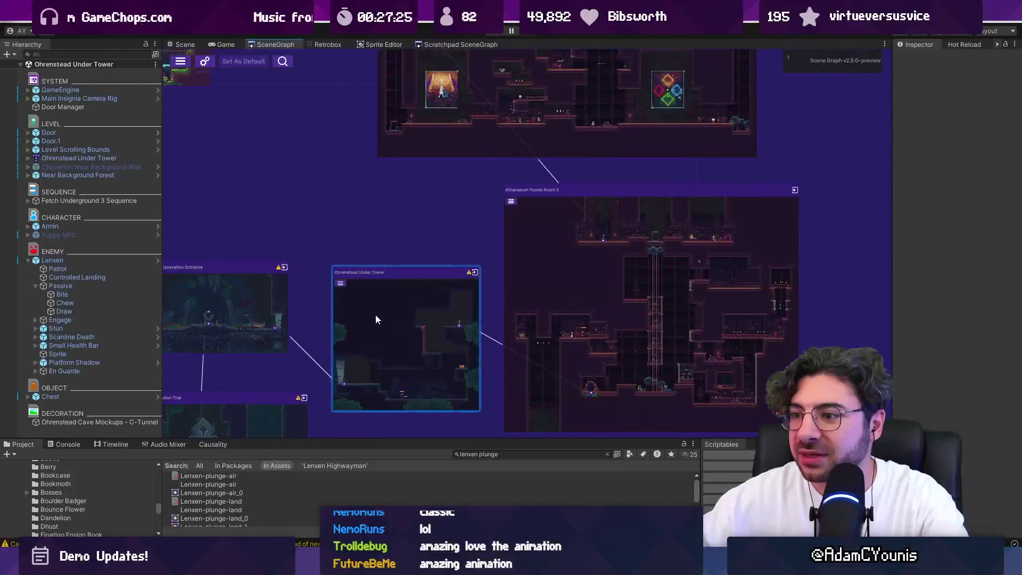
pyautogui.click(196, 47)
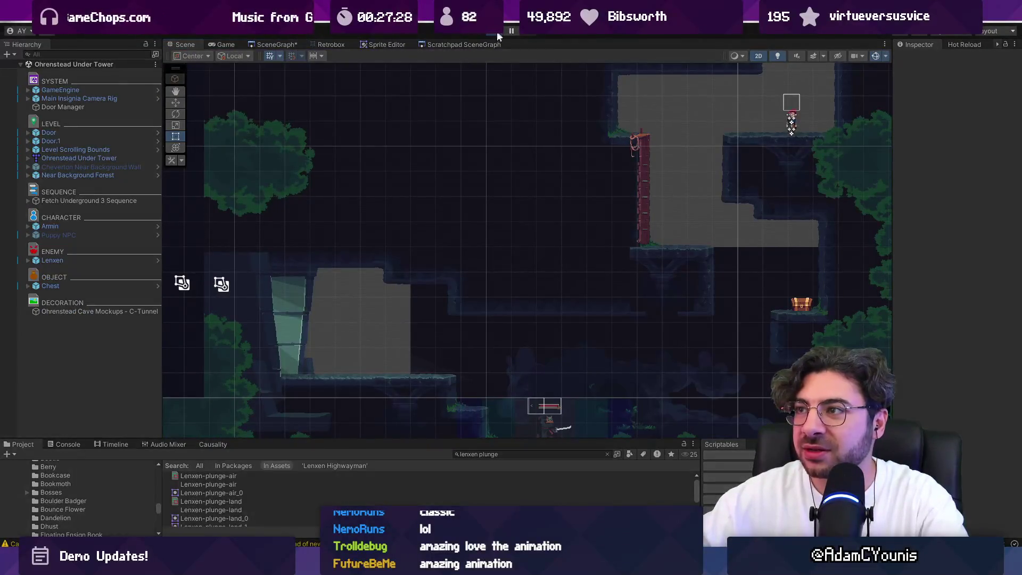
pyautogui.hotkey('ctrl', 'p')
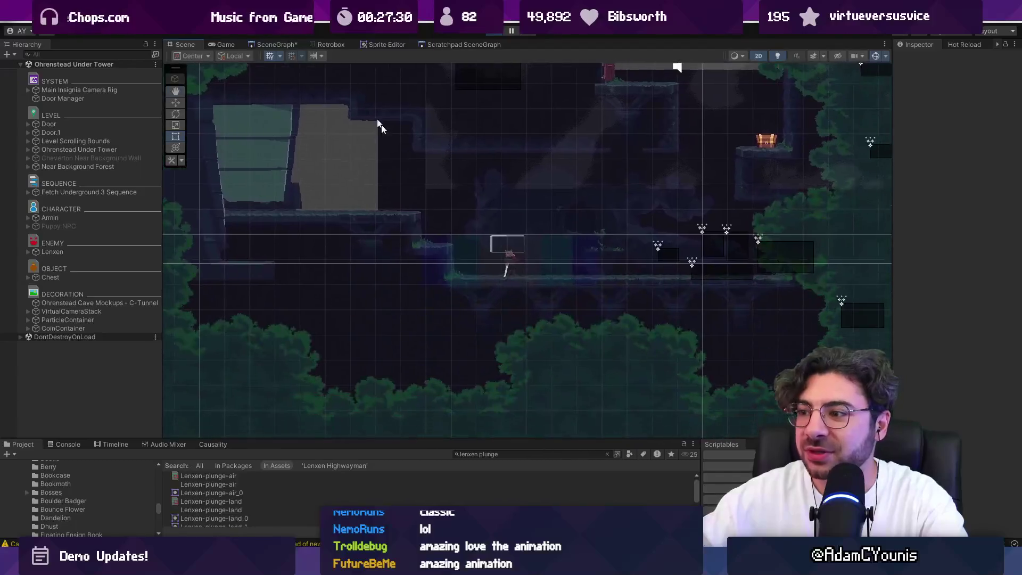
pyautogui.scroll(5, 524, 281)
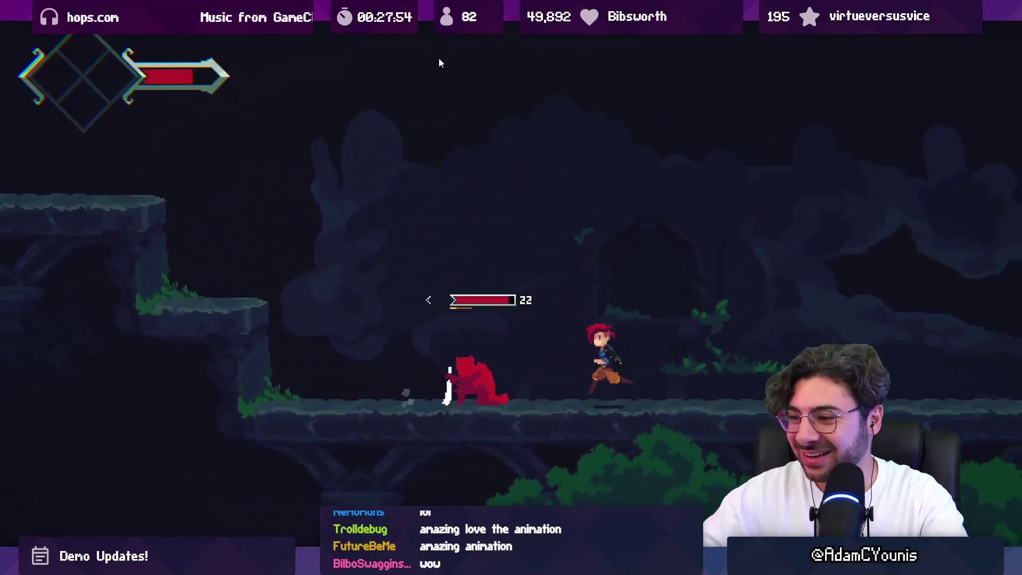
pyautogui.hotkey('ctrl', 'shift', 'p')
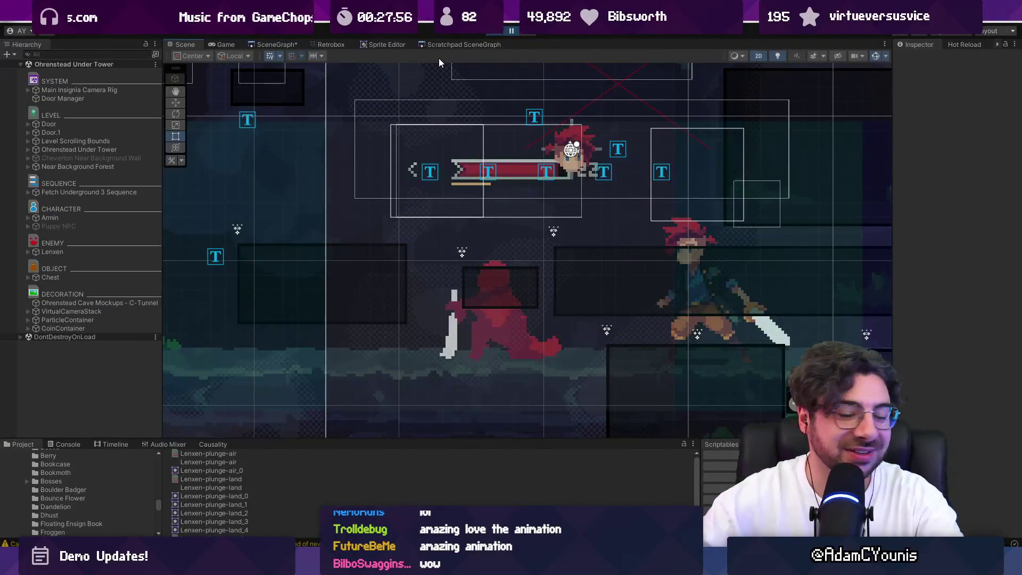
pyautogui.moveTo(535, 565)
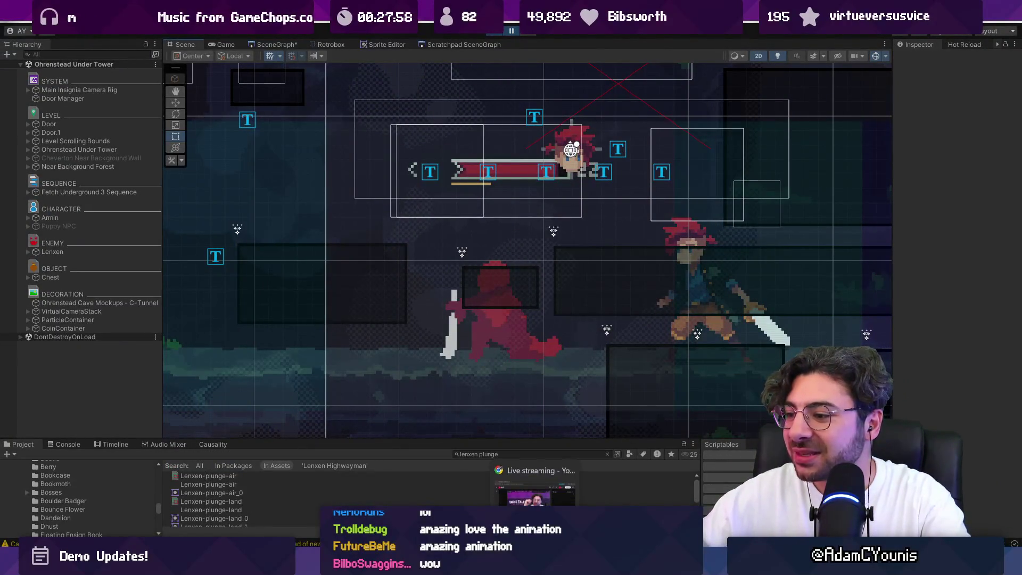
pyautogui.moveTo(676, 564)
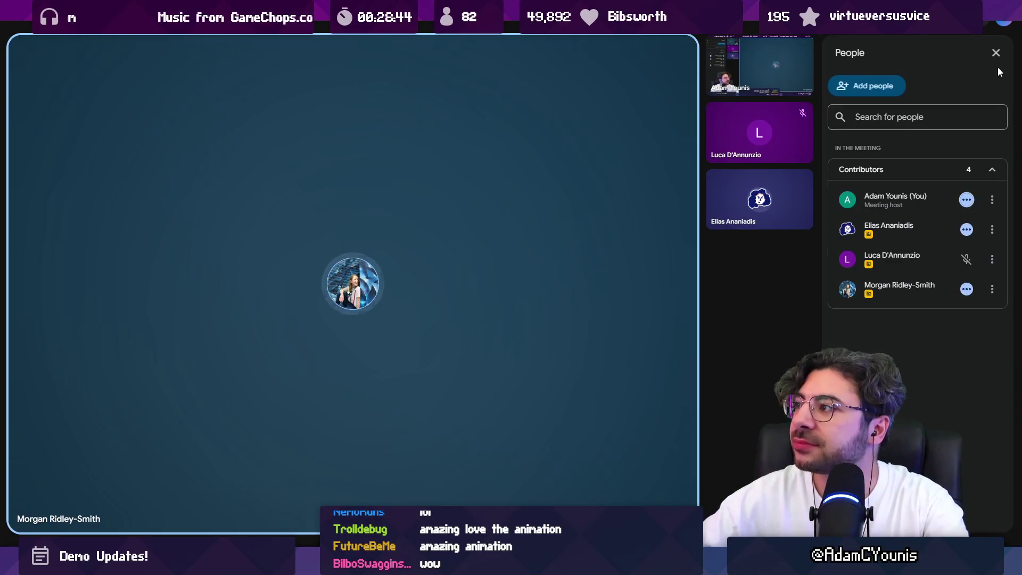
# Step: Close the People panel and dismiss the Ask Gemini tip
pyautogui.click(996, 53)
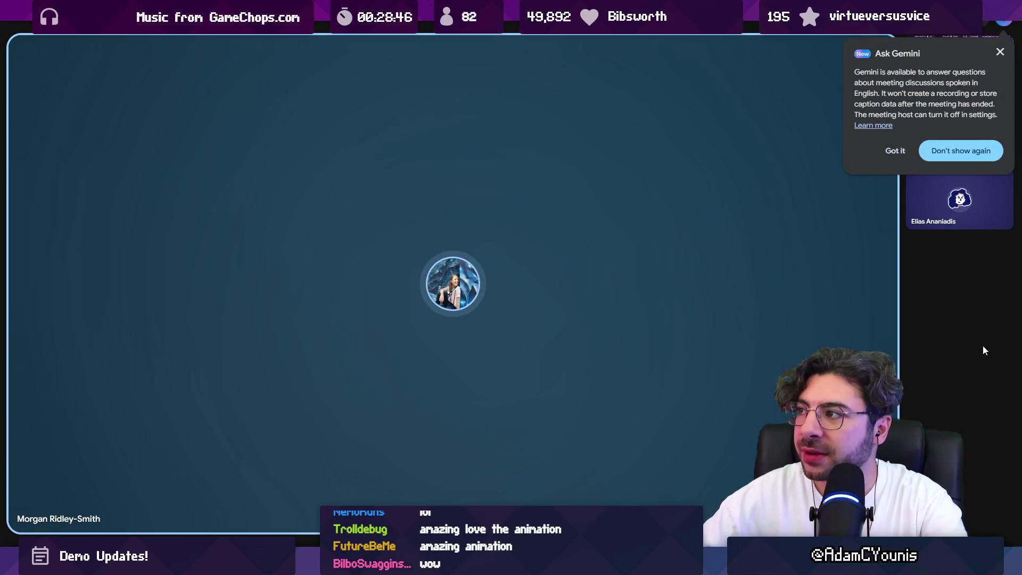
pyautogui.click(895, 150)
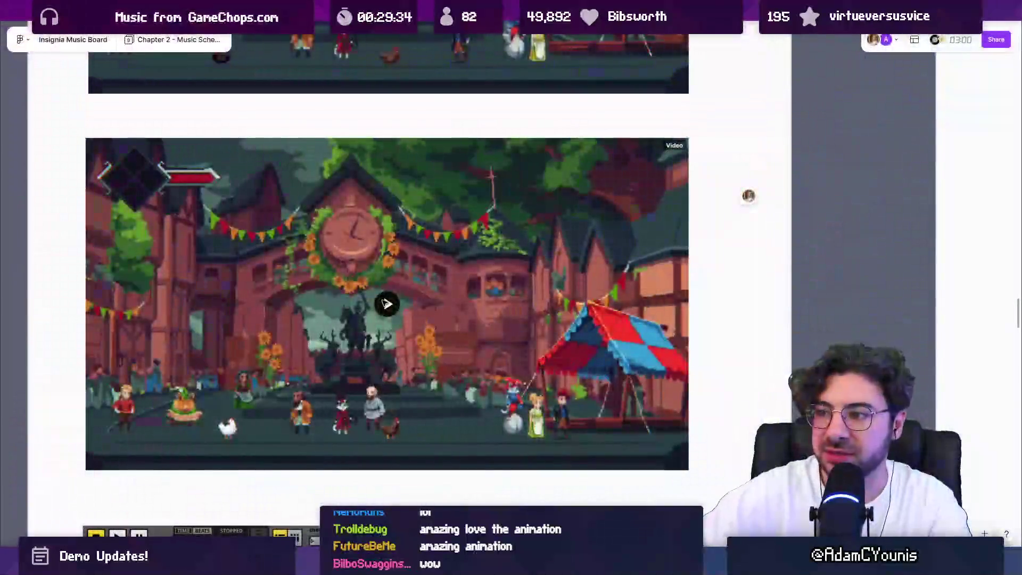
# Step: Play the second town-square video on the music board and pause it at 1:25 of 1:27
pyautogui.scroll(-5, 386, 304)
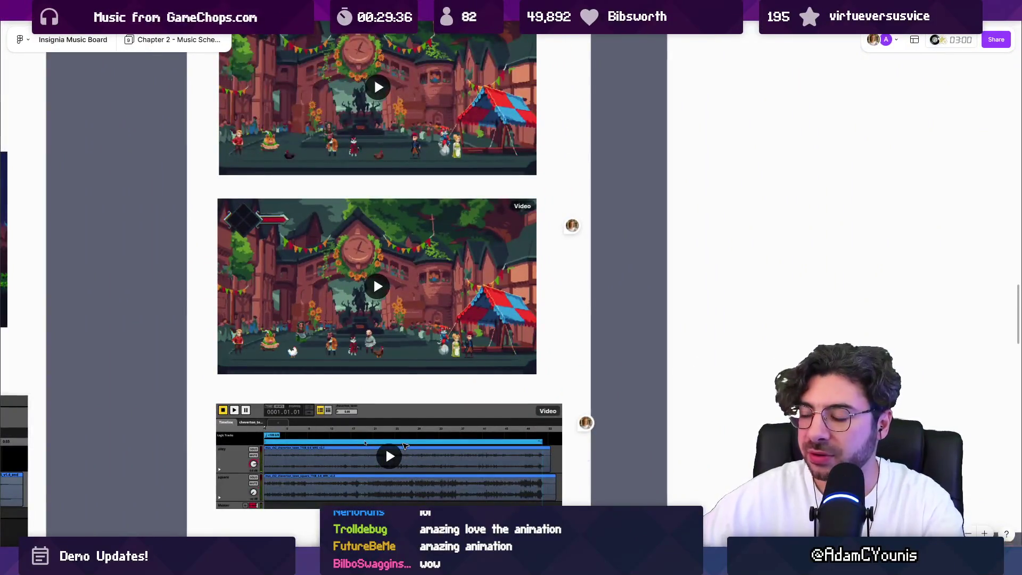
pyautogui.scroll(-2, 373, 277)
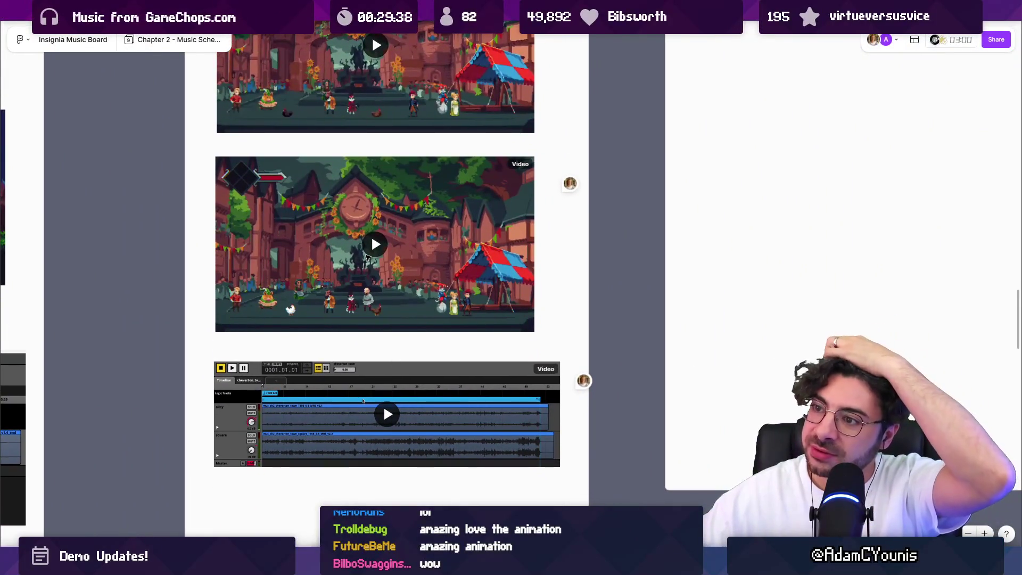
pyautogui.click(374, 250)
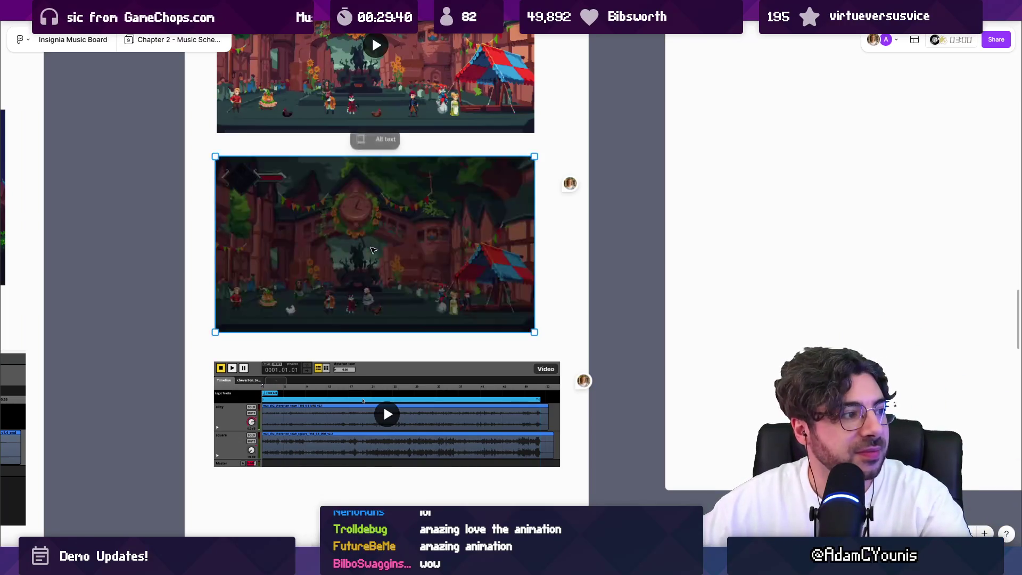
pyautogui.click(373, 251)
pyautogui.scroll(3, 374, 250)
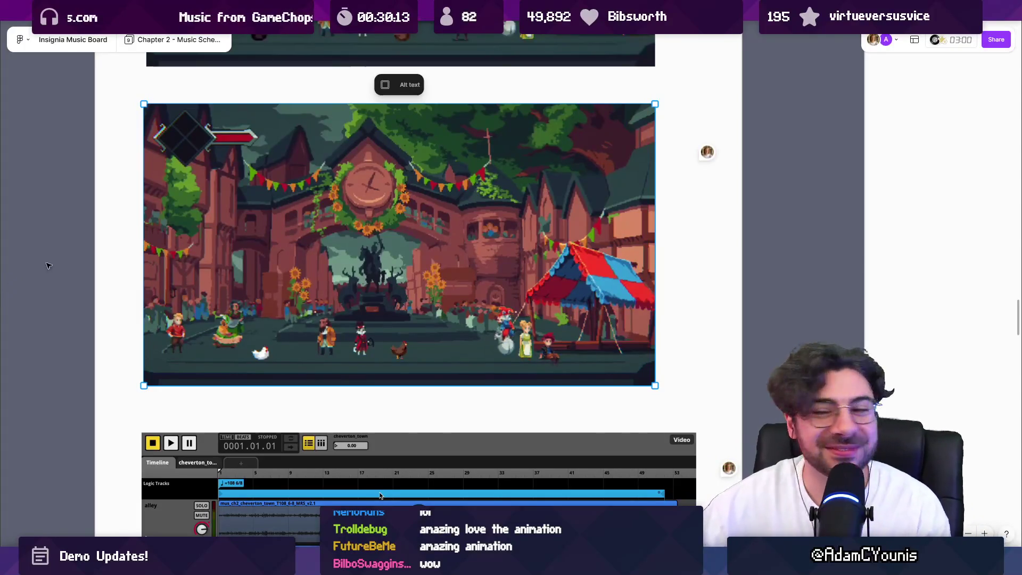
pyautogui.scroll(1, 107, 190)
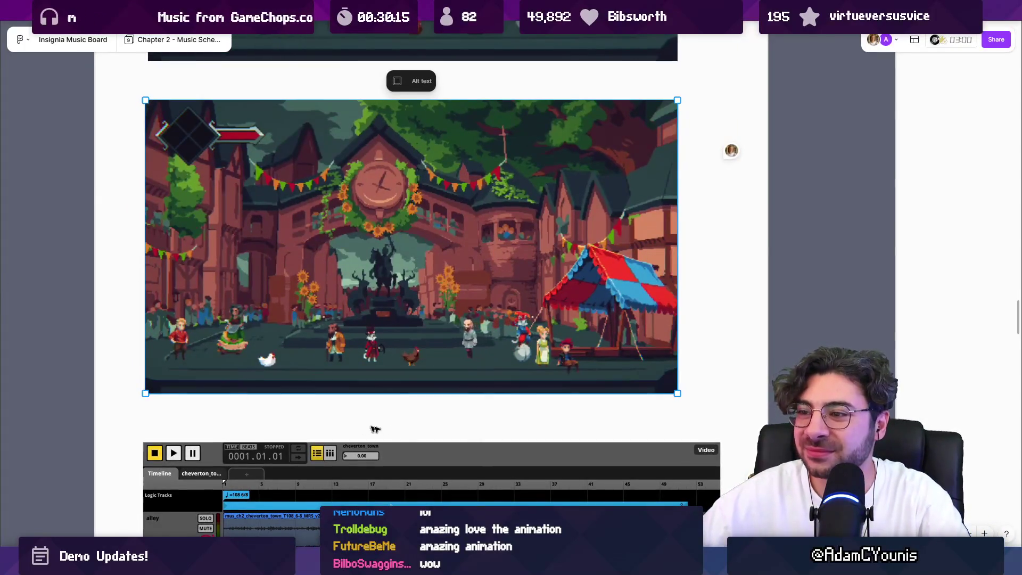
pyautogui.moveTo(391, 389)
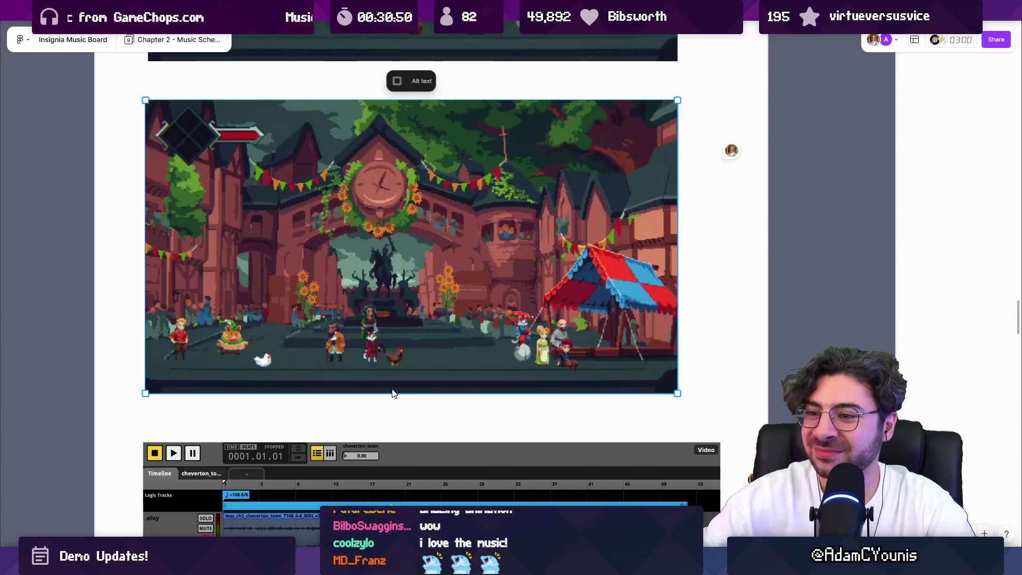
pyautogui.moveTo(377, 356)
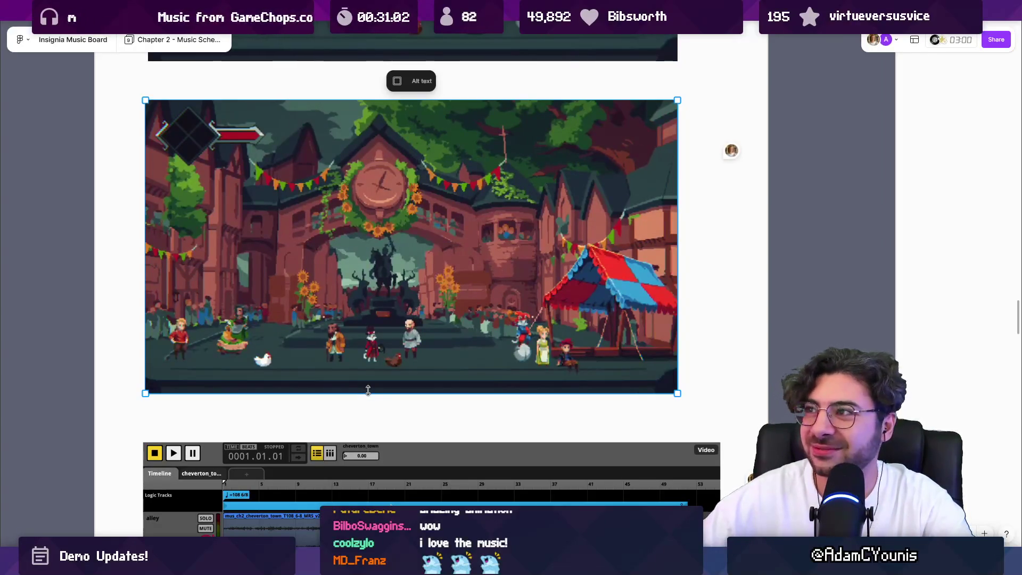
pyautogui.moveTo(165, 382)
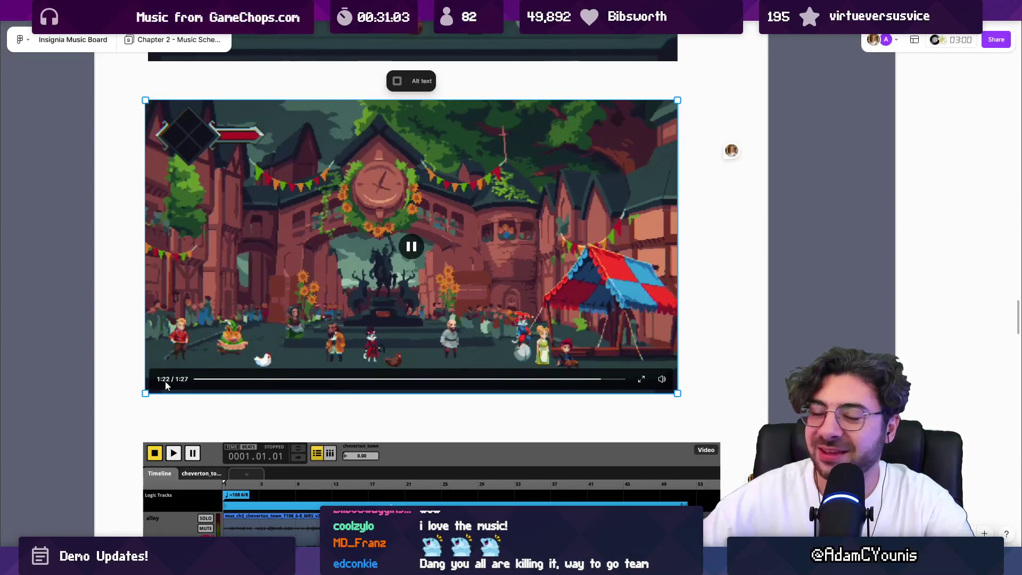
pyautogui.click(415, 253)
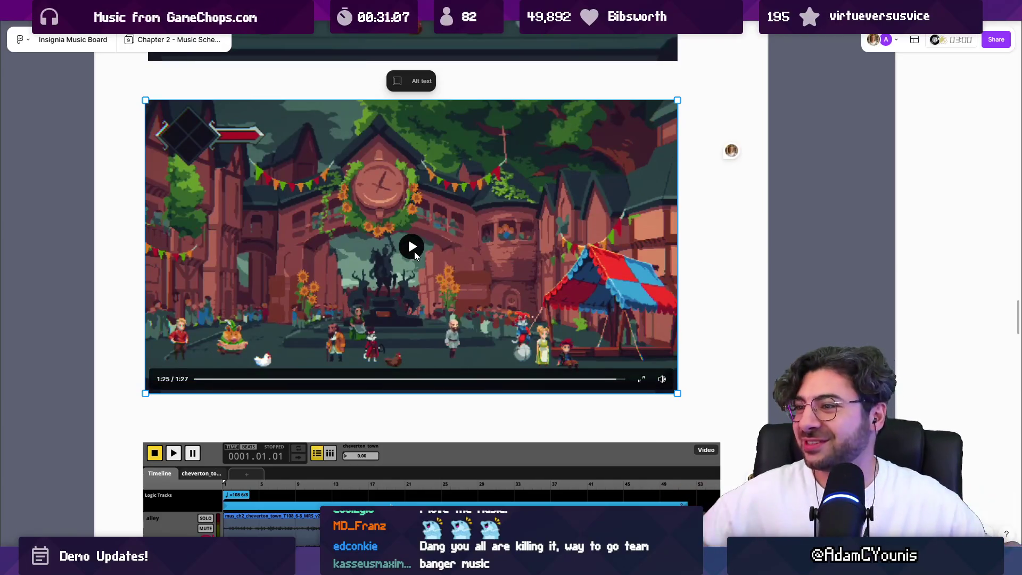
# Step: Zoom to the forest clip above the two landscape images and play its full 0:42
pyautogui.scroll(-5, 341, 410)
pyautogui.scroll(-10, 542, 314)
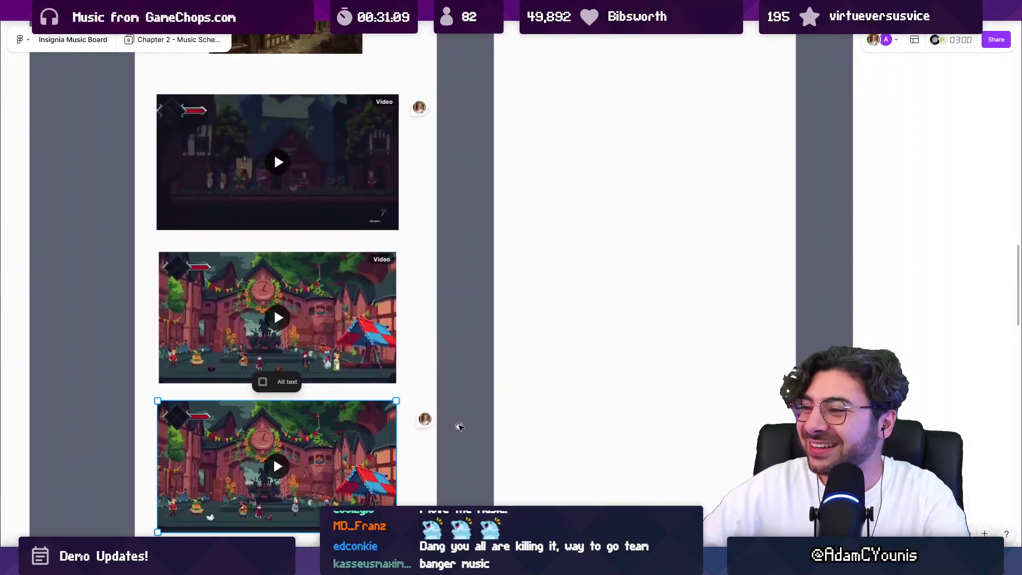
pyautogui.scroll(5, 570, 307)
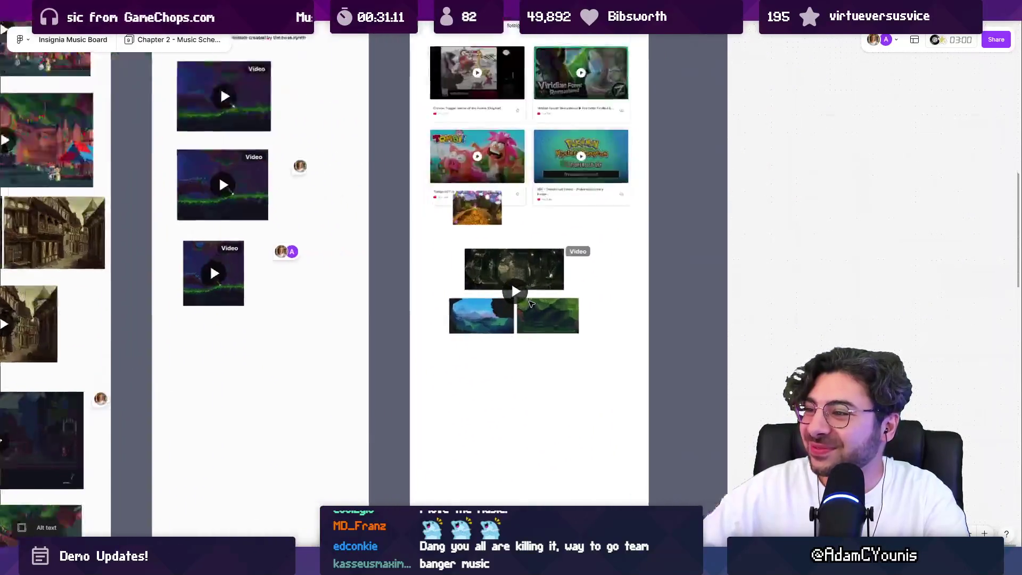
pyautogui.scroll(3, 522, 299)
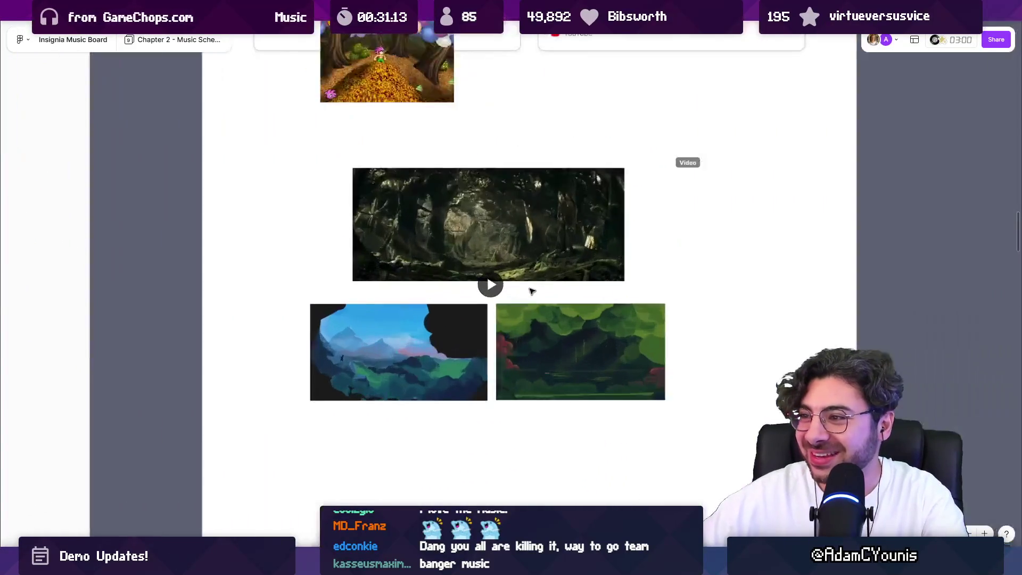
pyautogui.scroll(5, 491, 299)
pyautogui.scroll(-1, 493, 298)
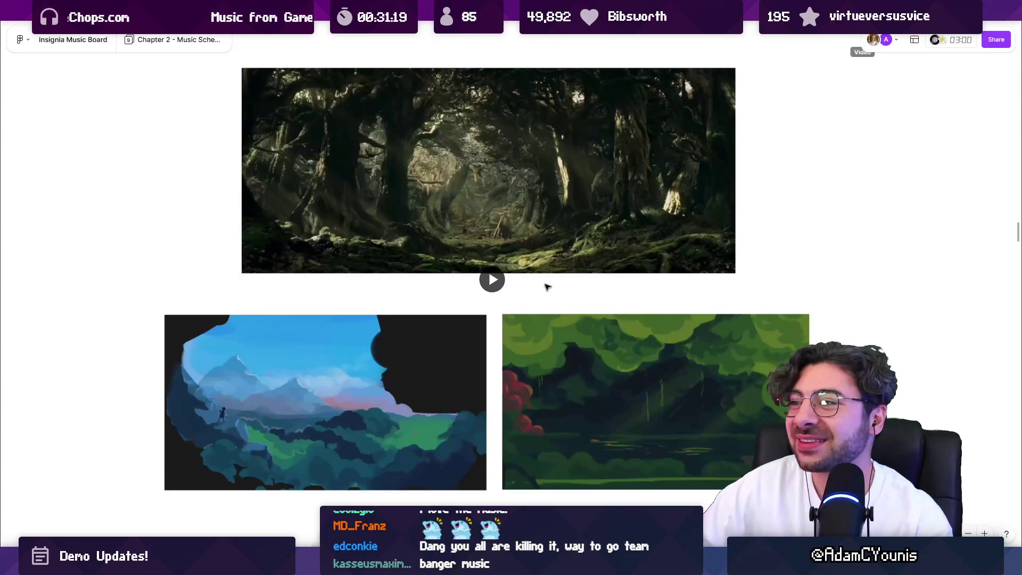
pyautogui.click(493, 281)
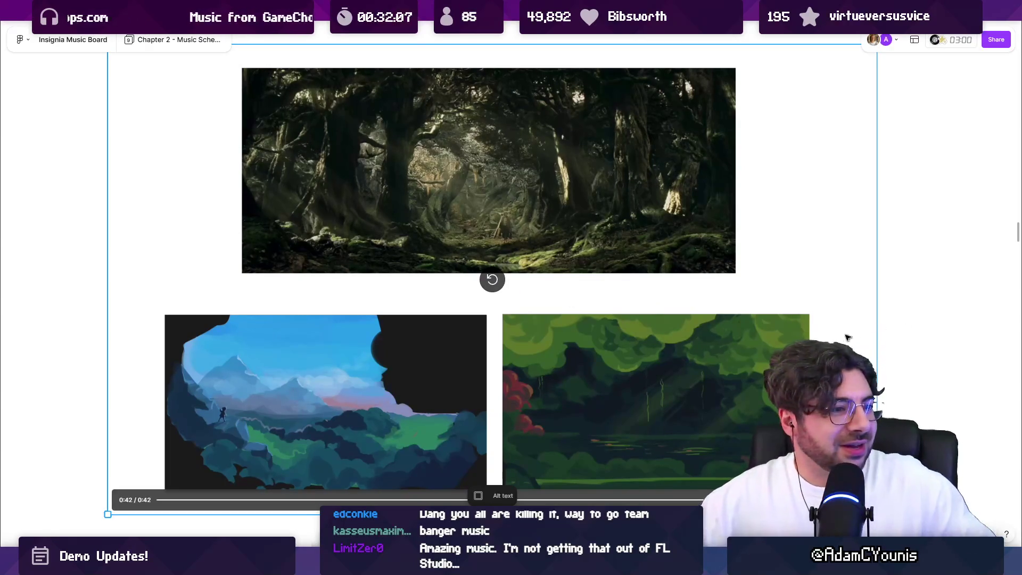
pyautogui.scroll(-10, 750, 327)
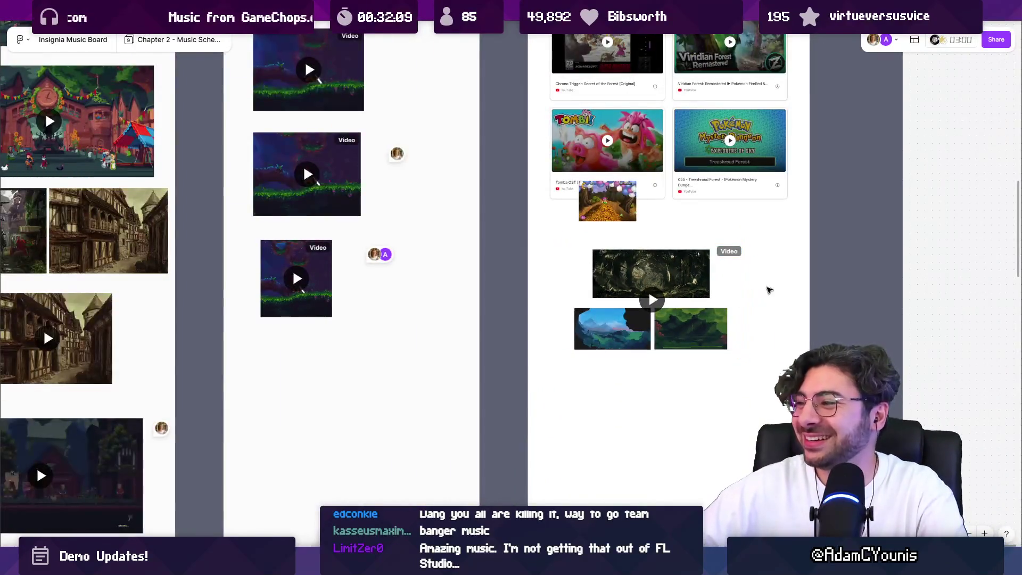
# Step: Zoom out and pan the board to show the Cheverton Underground through Cheverwood column titles
pyautogui.scroll(-5, 767, 291)
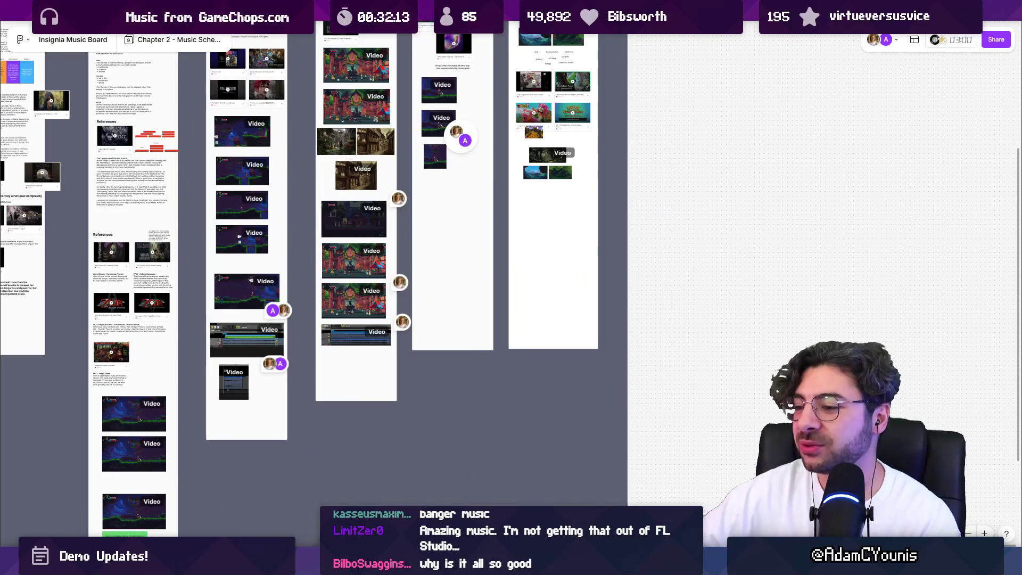
pyautogui.moveTo(516, 277)
pyautogui.mouseDown()
pyautogui.moveTo(496, 438)
pyautogui.moveTo(483, 398)
pyautogui.mouseUp()
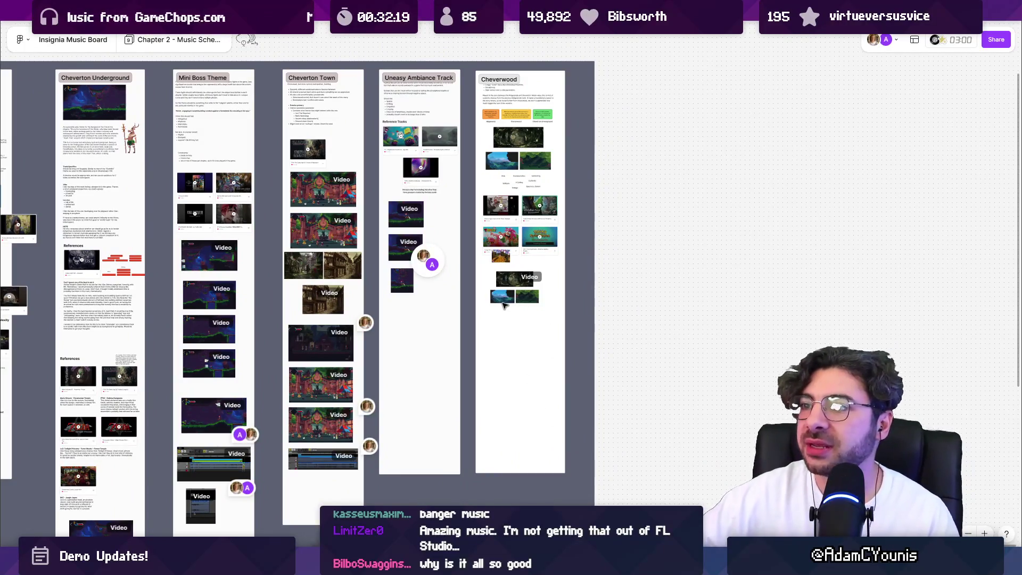
pyautogui.moveTo(490, 350); pyautogui.dragTo(582, 366)
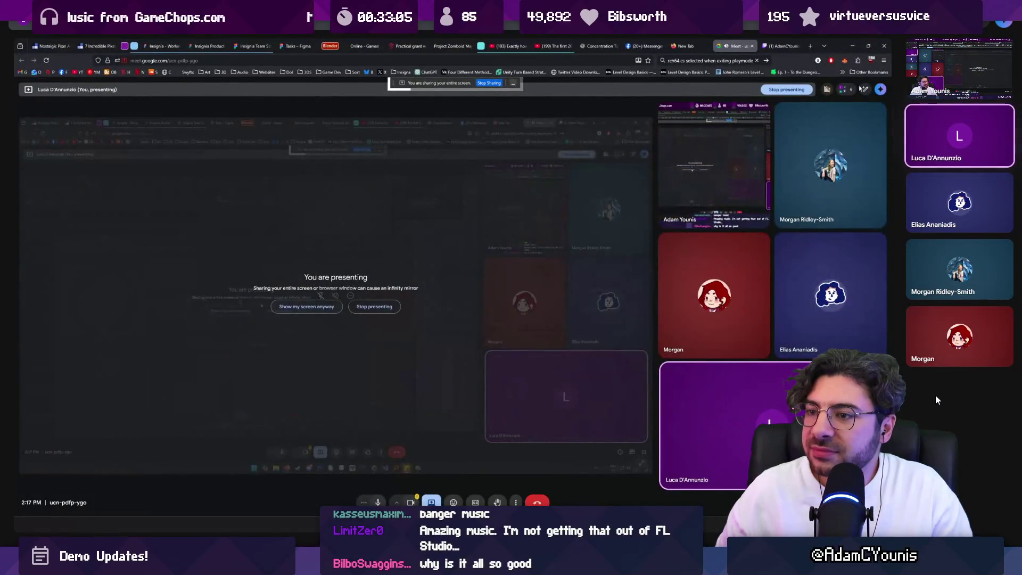
# Step: Bring Aseprite's cat swordsman sprite forward on the shared screen with Alt+Tab
pyautogui.hotkey('alt', 'Tab')
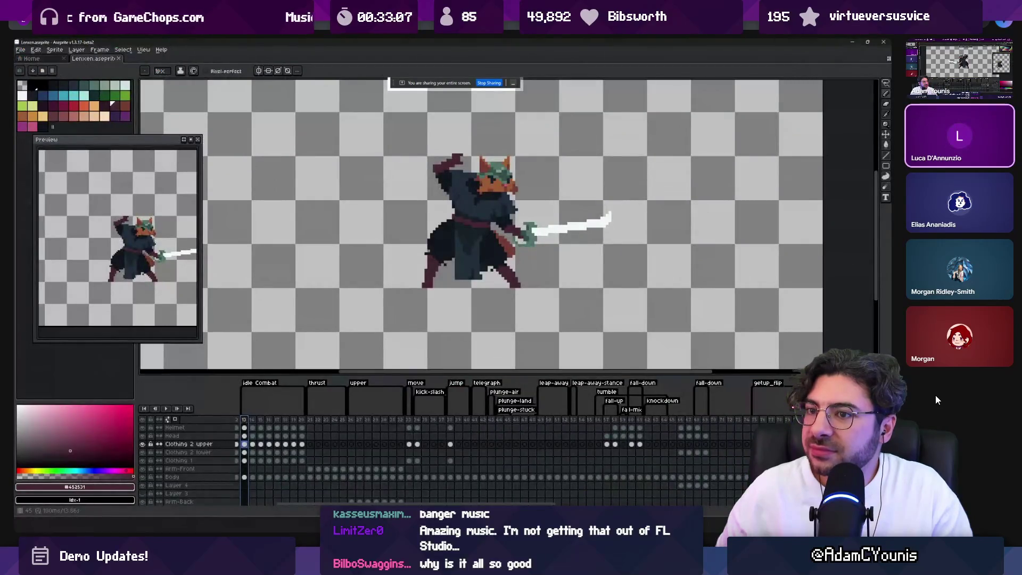
# Step: Reposition the cat swordsman sprite in the preview and play its animation
pyautogui.hotkey('alt', 'Tab')
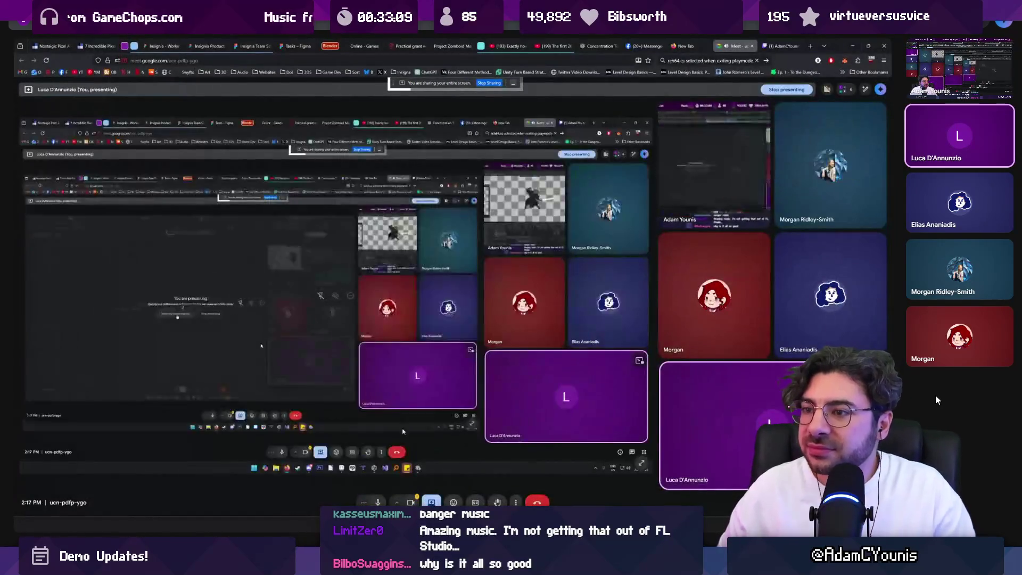
pyautogui.hotkey('alt', 'Tab')
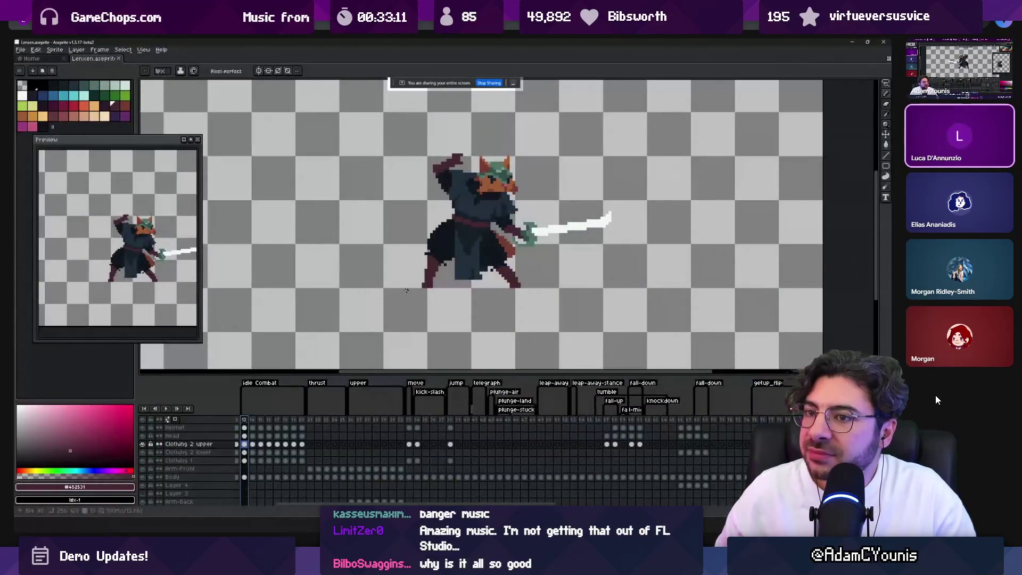
pyautogui.moveTo(154, 222); pyautogui.dragTo(133, 228)
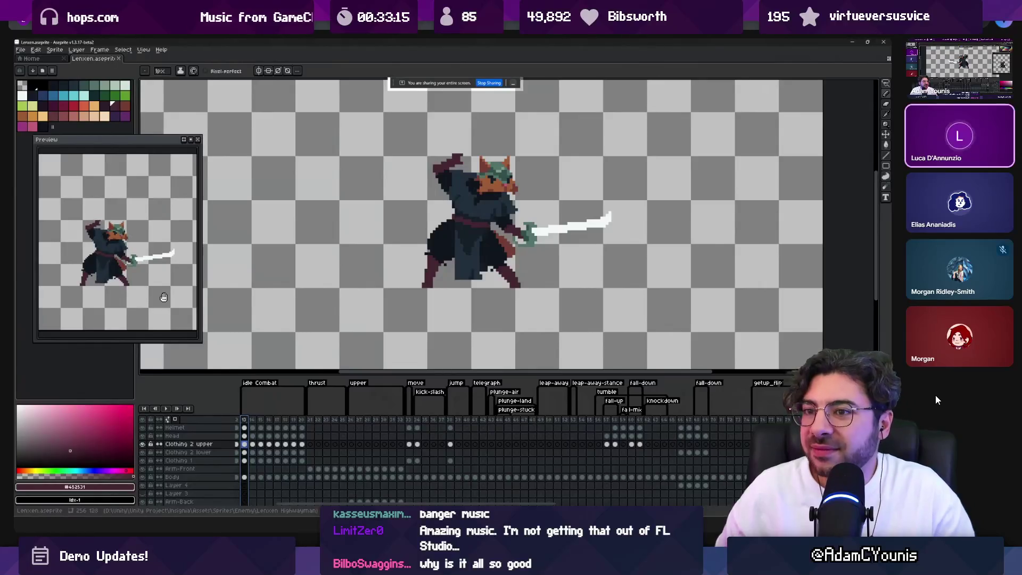
pyautogui.click(166, 409)
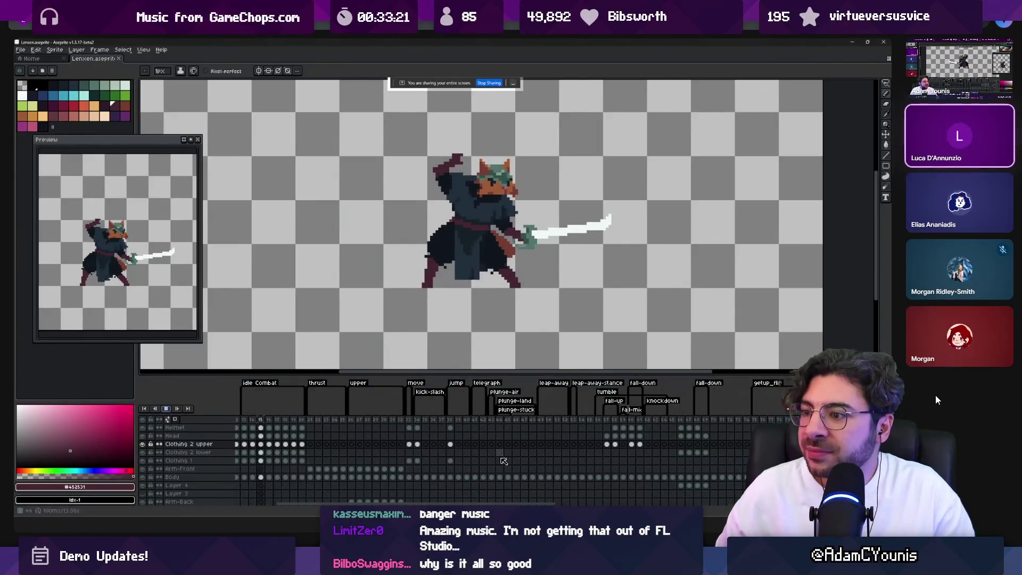
pyautogui.moveTo(542, 502); pyautogui.dragTo(501, 501)
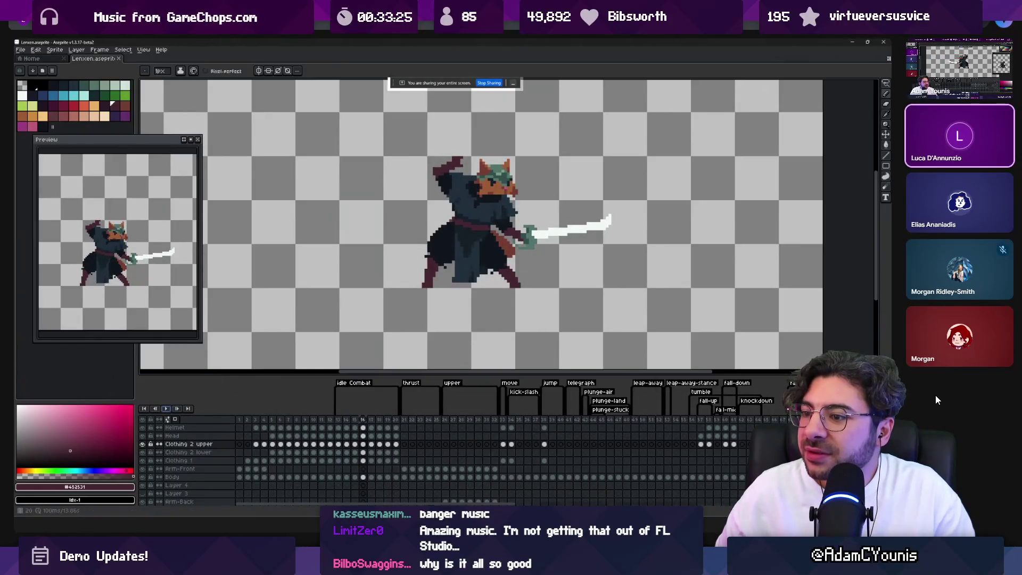
pyautogui.moveTo(375, 503); pyautogui.dragTo(506, 503)
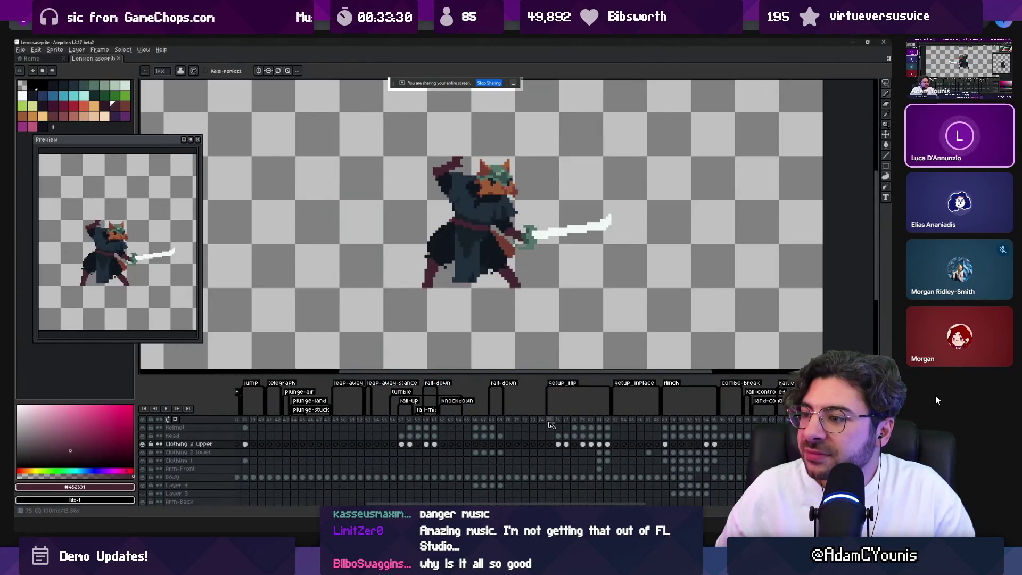
# Step: Step the animation from frame 75 to 82, then jump back to frame 56's red pose
pyautogui.click(550, 421)
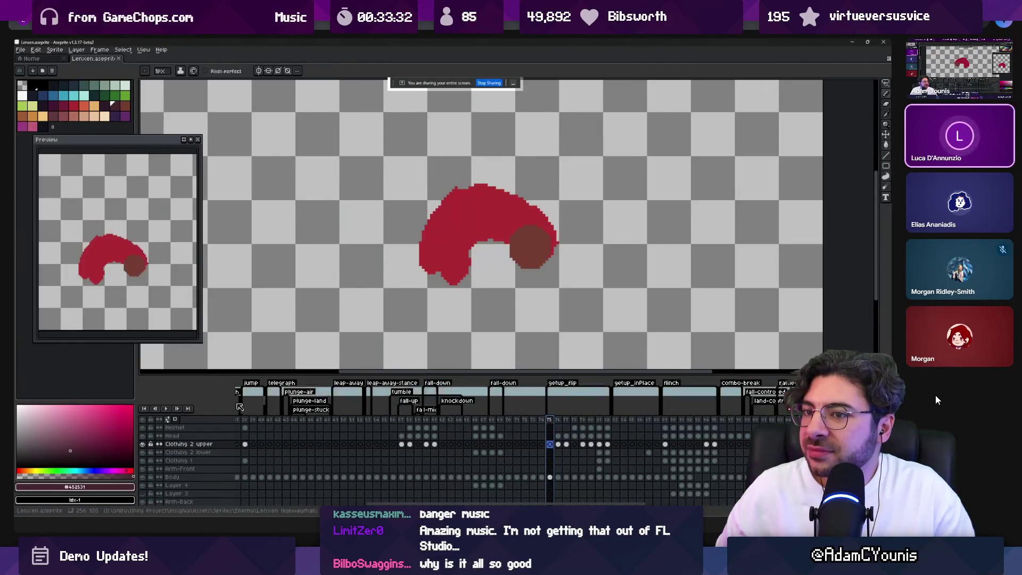
pyautogui.press('Right')
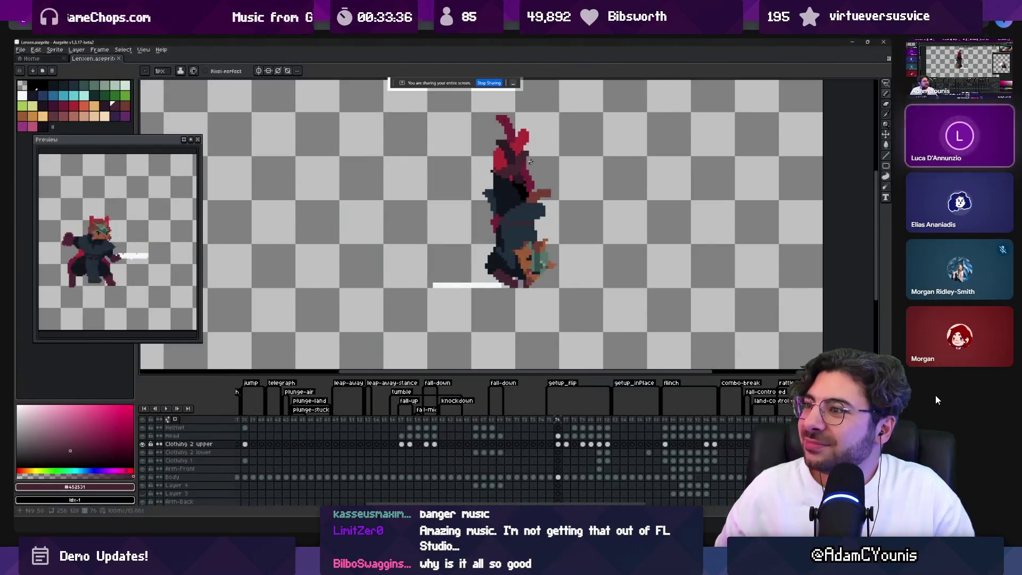
pyautogui.press('Right')
pyautogui.press('Right')
pyautogui.press('Right')
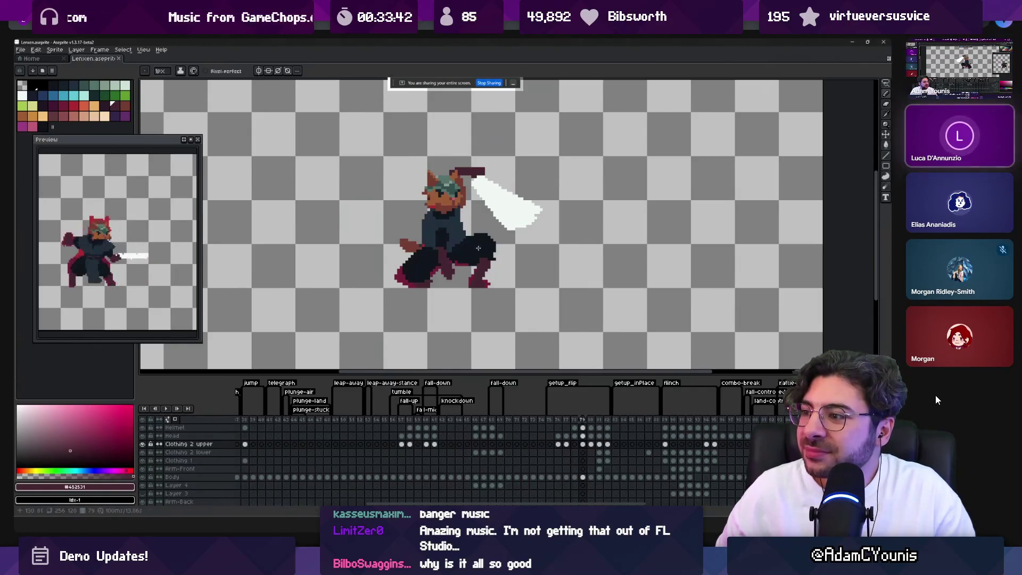
pyautogui.press('Right')
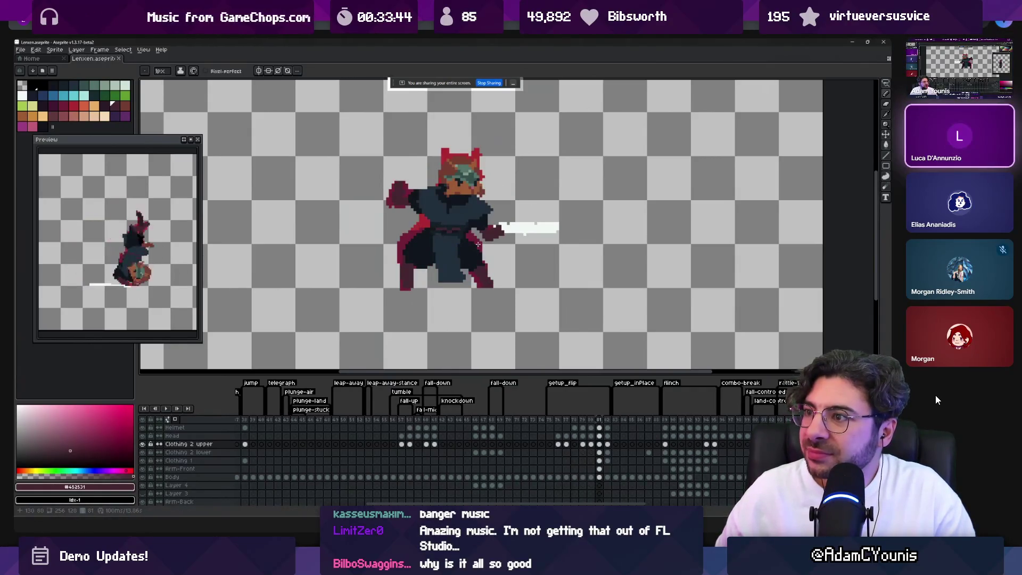
pyautogui.press('Right')
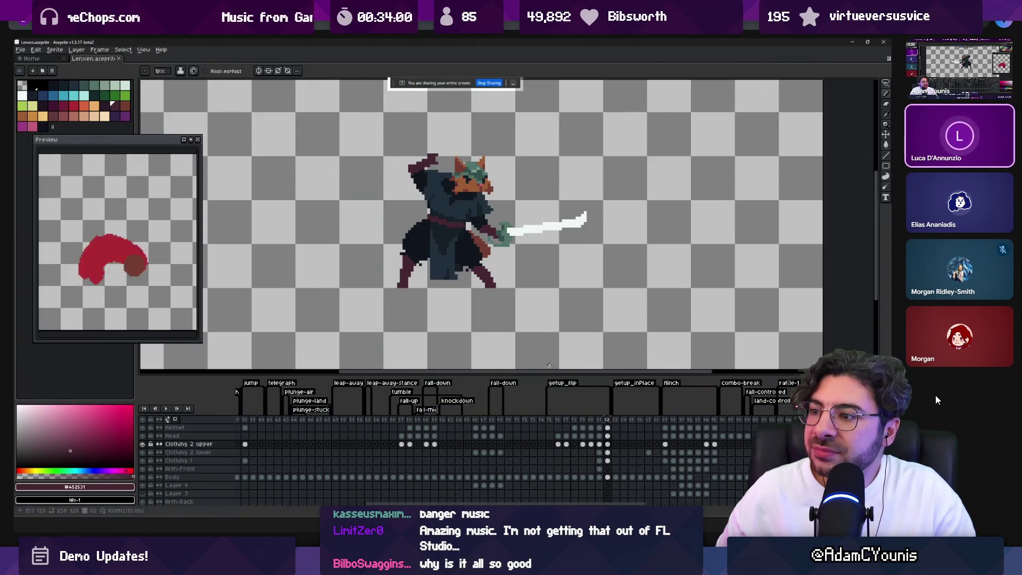
pyautogui.click(394, 421)
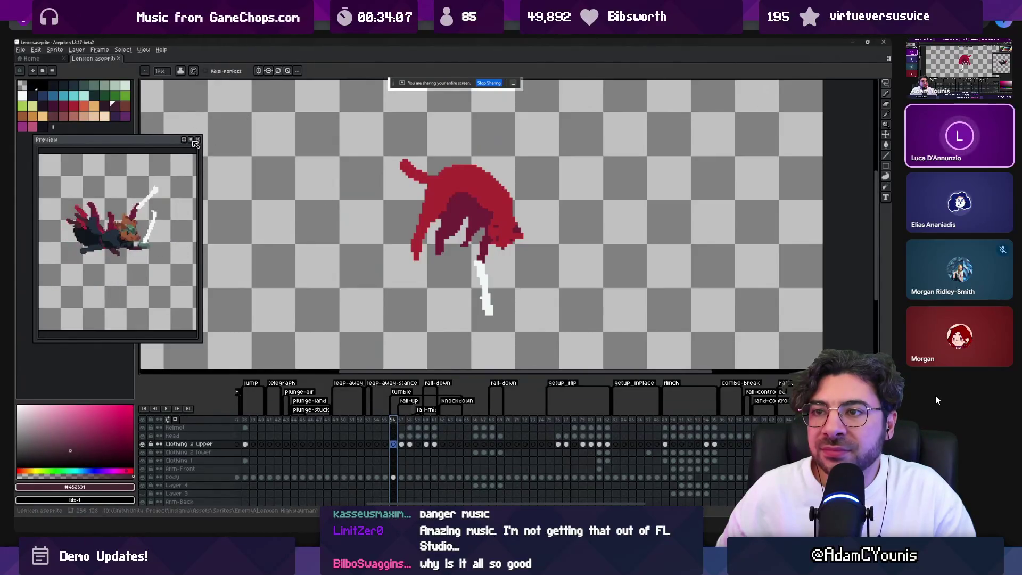
# Step: Step through frames 57–61, comparing the frame 60 slash pose, then bring the Meet call forward
pyautogui.press('Right')
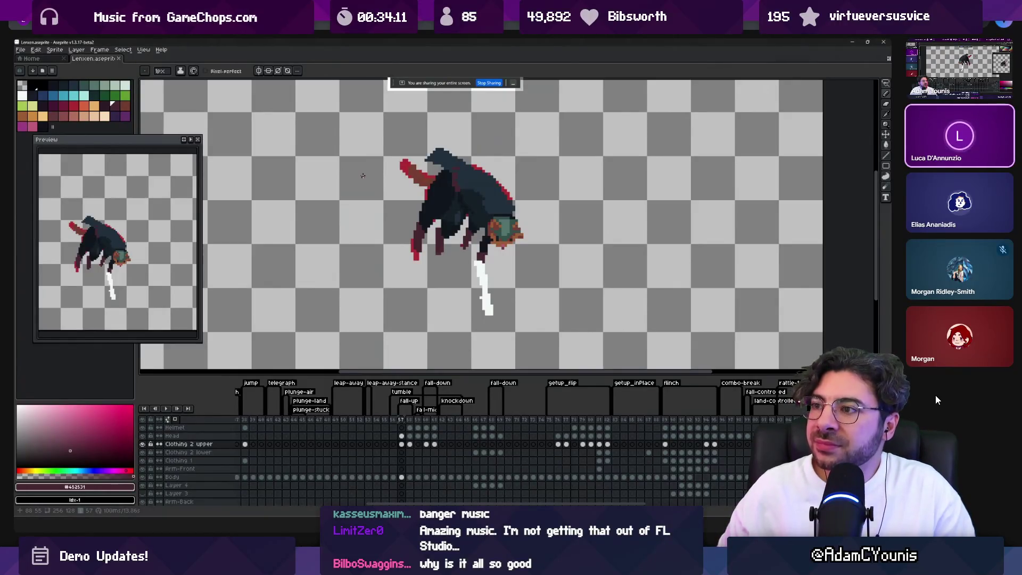
pyautogui.press('Right')
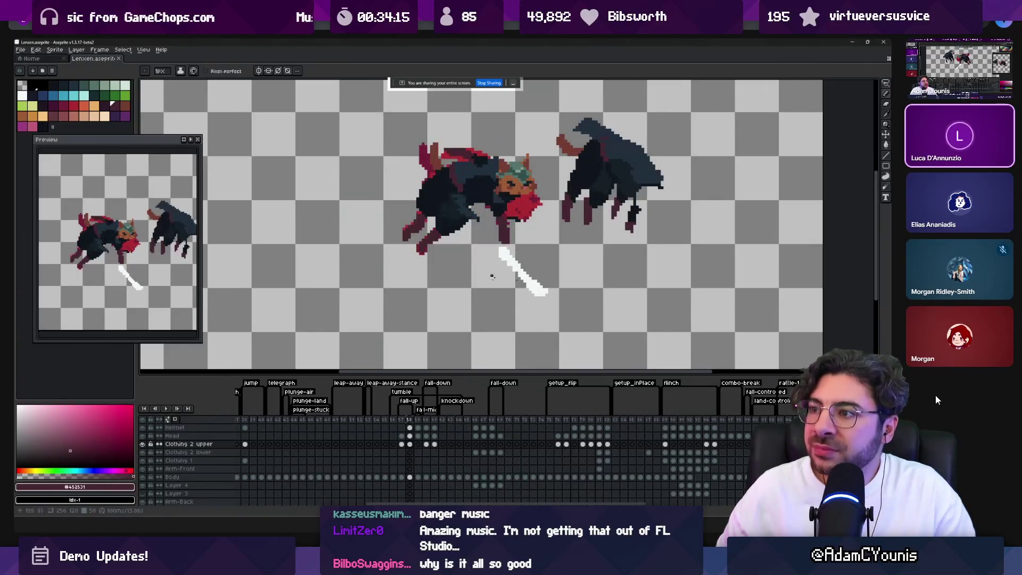
pyautogui.press('Right')
pyautogui.press('Right')
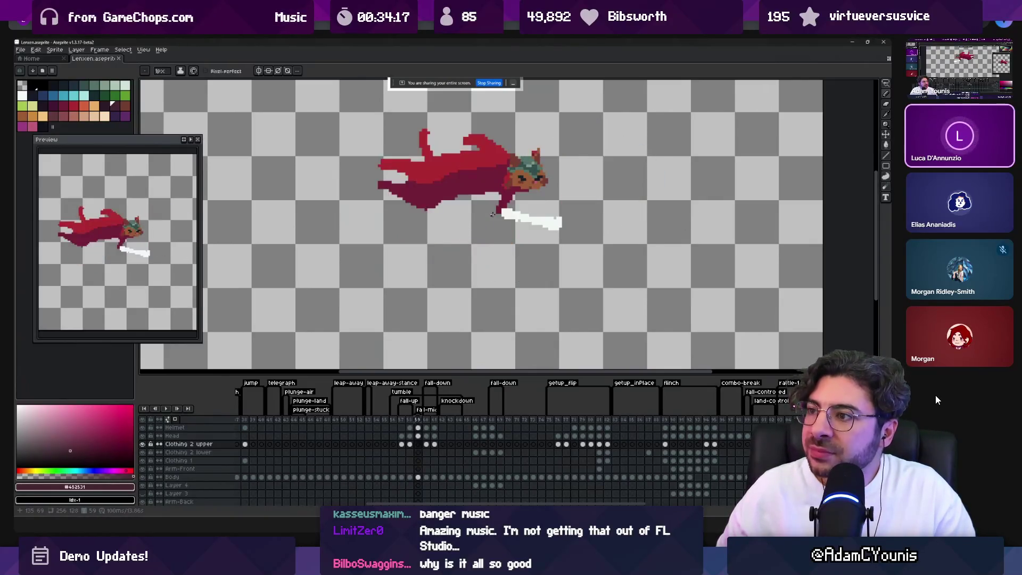
pyautogui.press('Left')
pyautogui.press('Right')
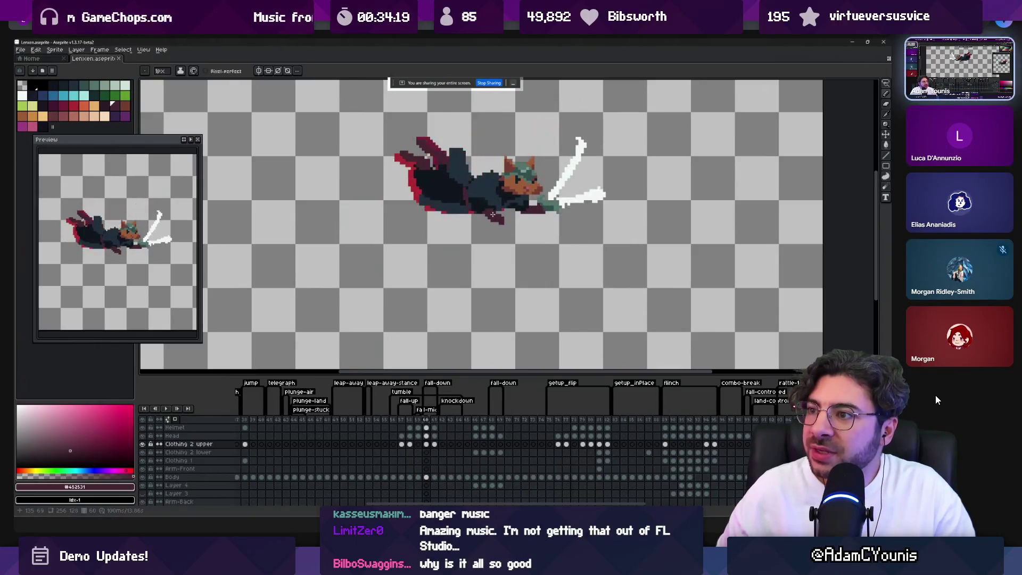
pyautogui.press('Right')
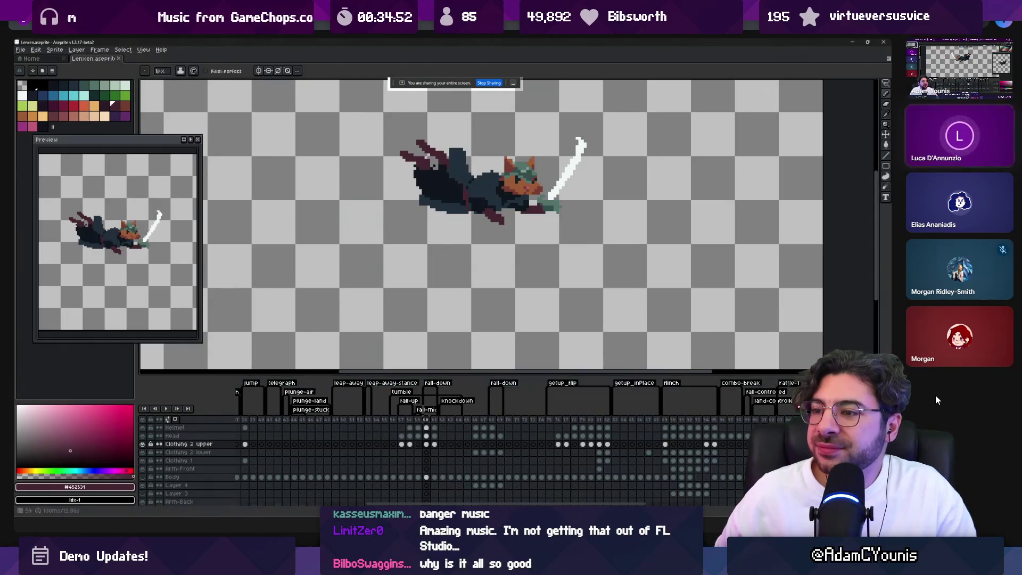
pyautogui.moveTo(549, 455)
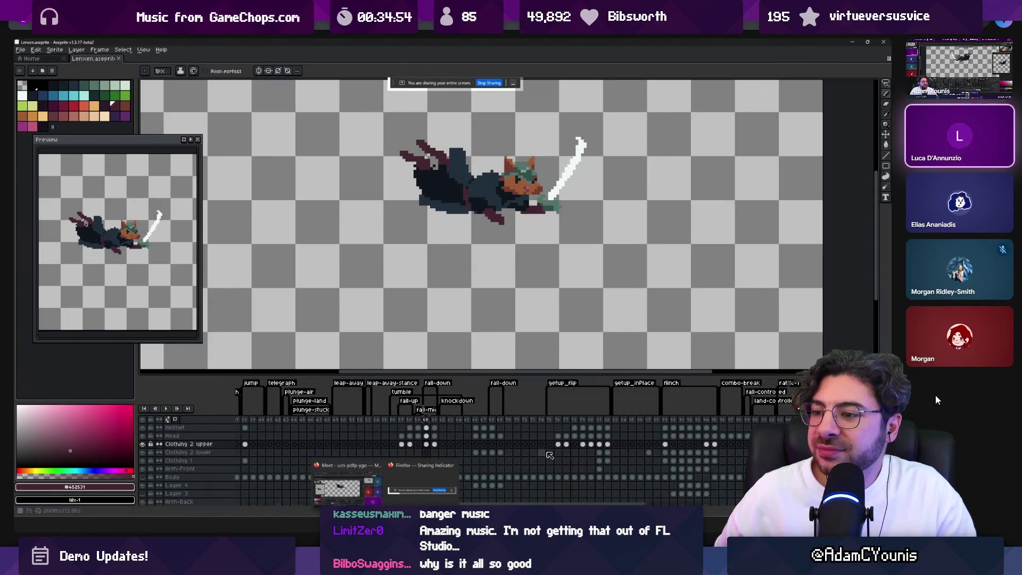
pyautogui.click(359, 493)
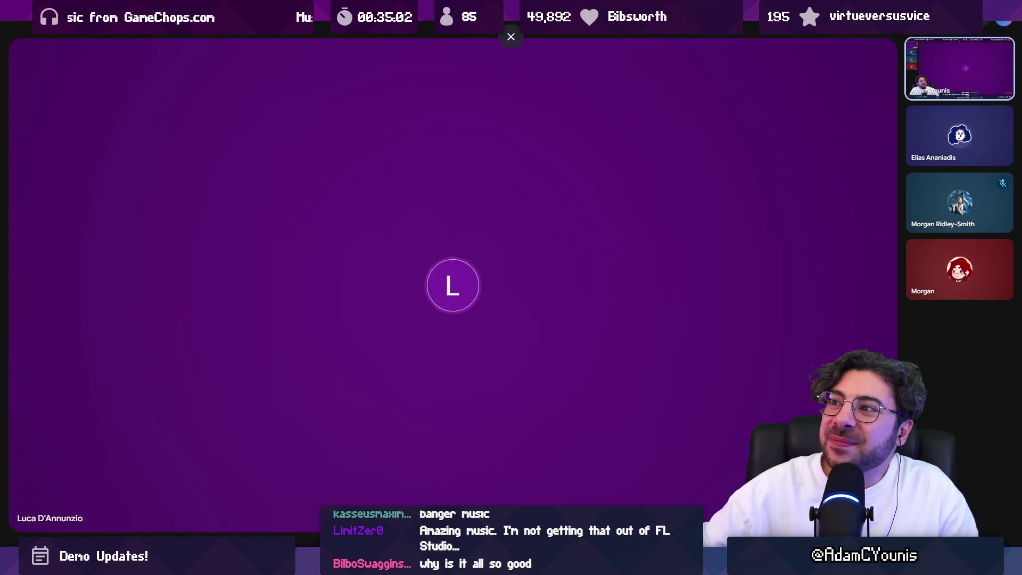
# Step: Keep chatting on the Meet call with the participant's enlarged tile showing
pyautogui.moveTo(464, 137)
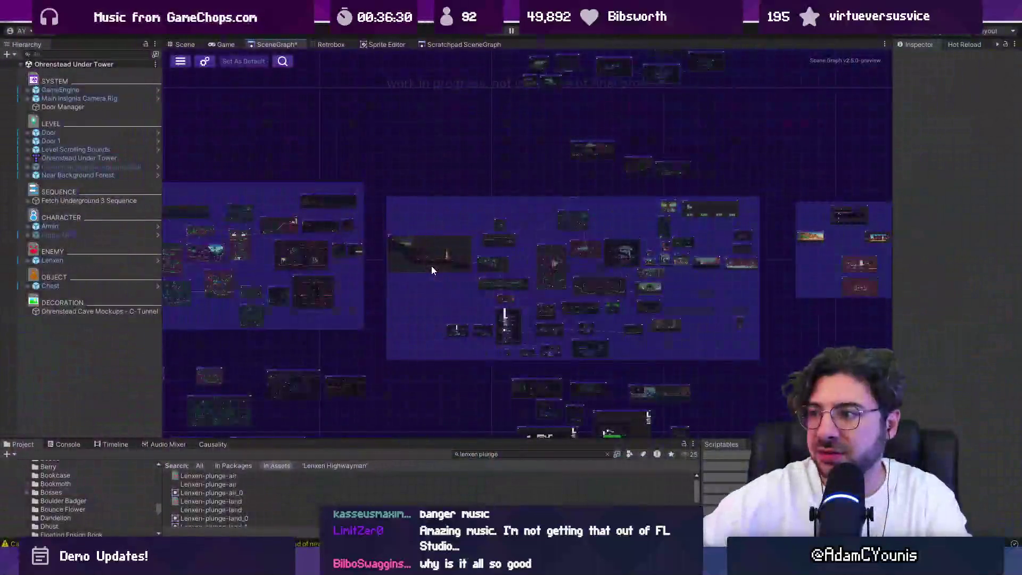
# Step: Zoom the SceneGraph in and pick the Cheverton Dungeon Entropy Well room to play
pyautogui.scroll(3, 621, 305)
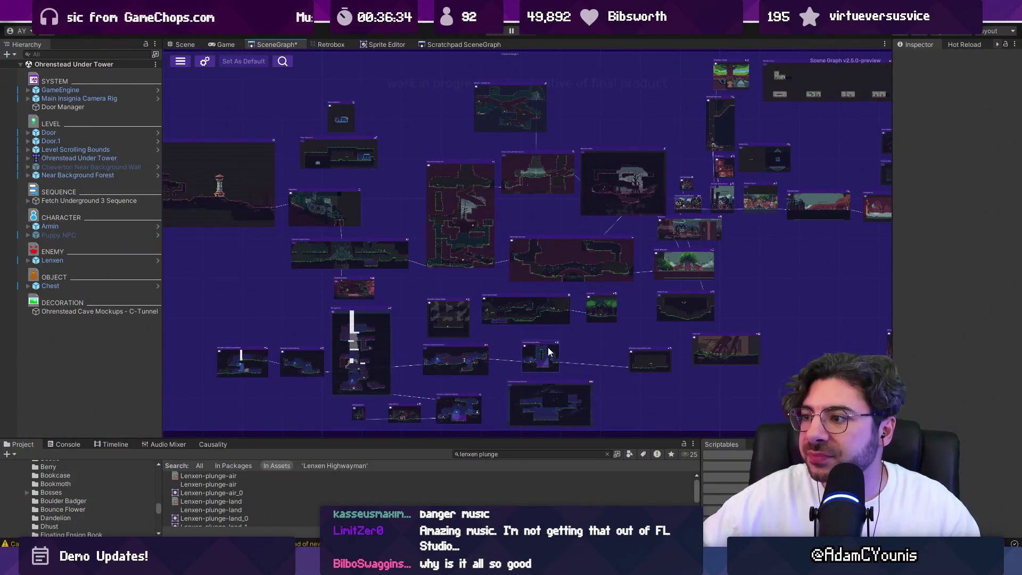
pyautogui.scroll(5, 462, 362)
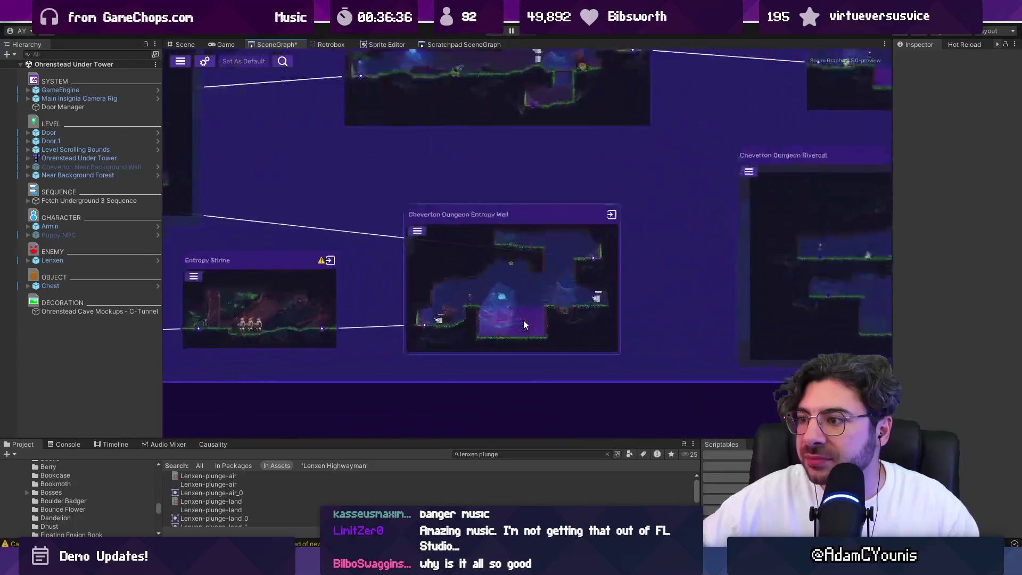
pyautogui.click(437, 277)
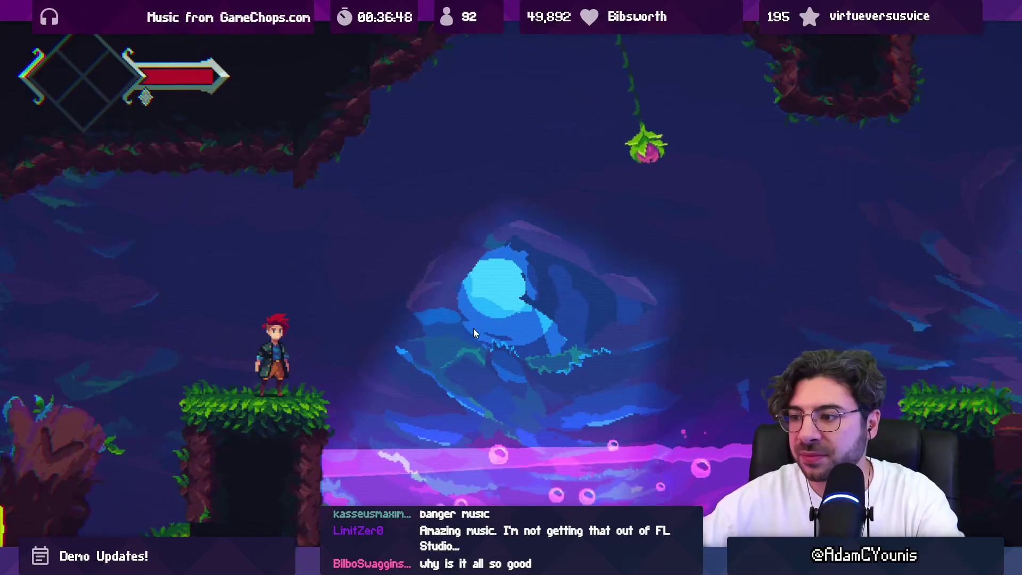
# Step: Run right and left across the cave ledges, slash the crate, and jump onto the vine
pyautogui.press('Right')
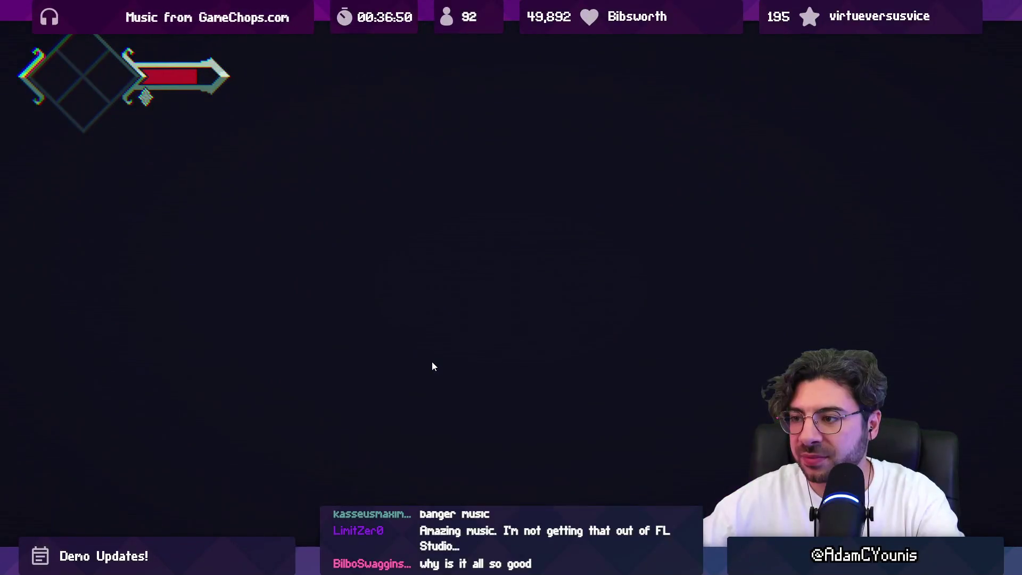
pyautogui.press('Left')
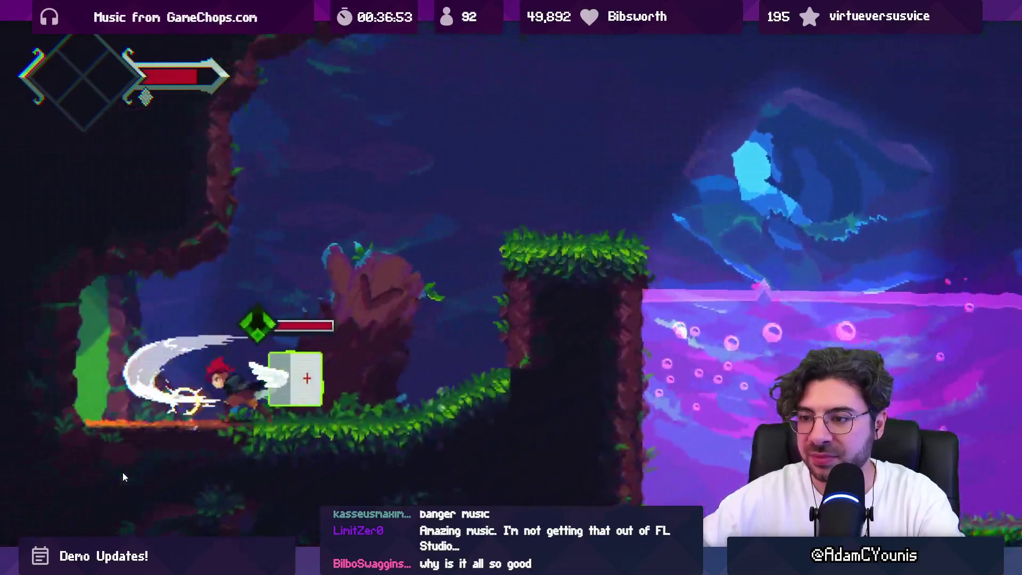
pyautogui.press('space')
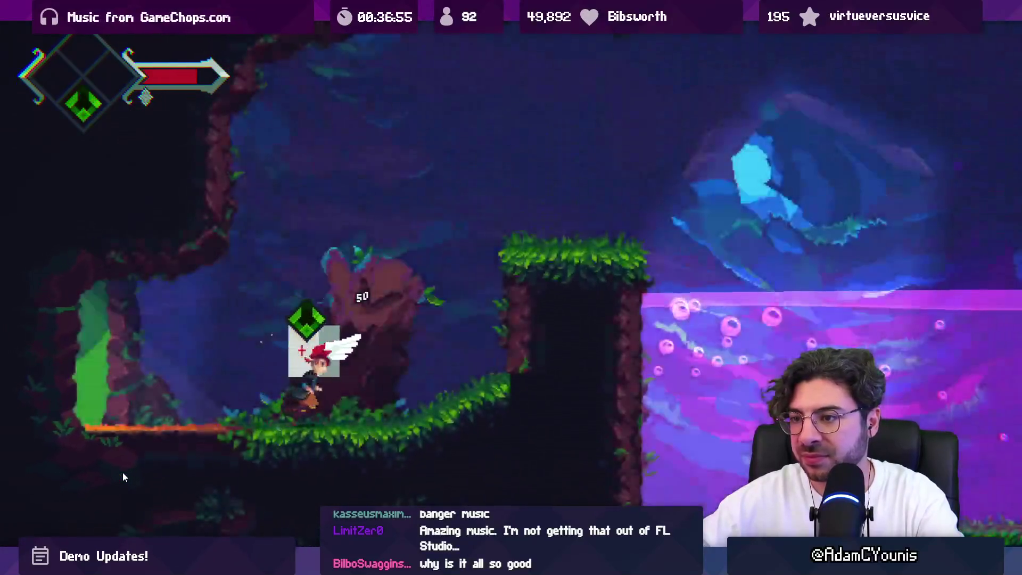
pyautogui.press('Right')
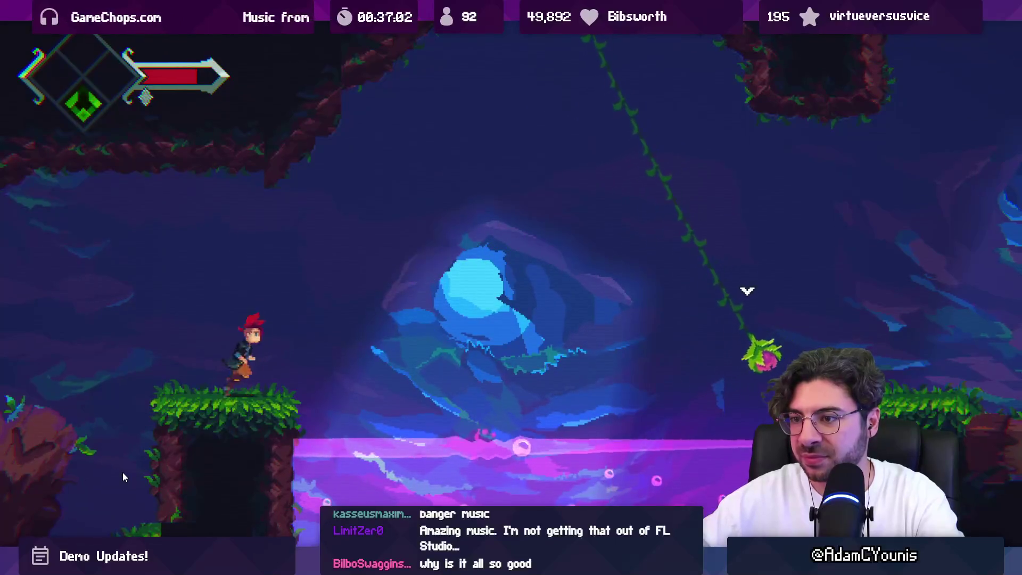
pyautogui.press('space')
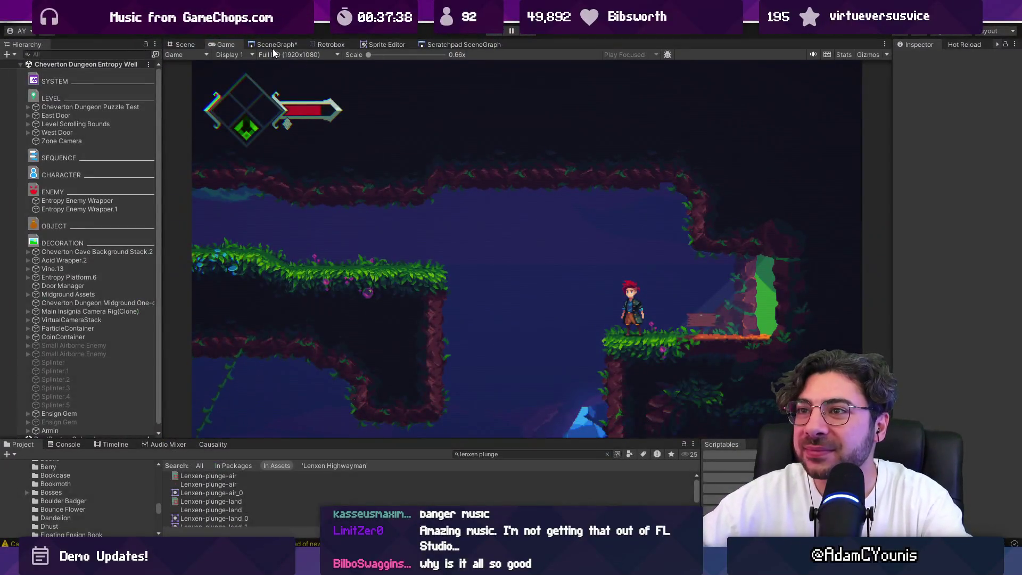
# Step: Launch Ohrenstead Overlook from the SceneGraph and leave full-screen play with F11
pyautogui.click(277, 44)
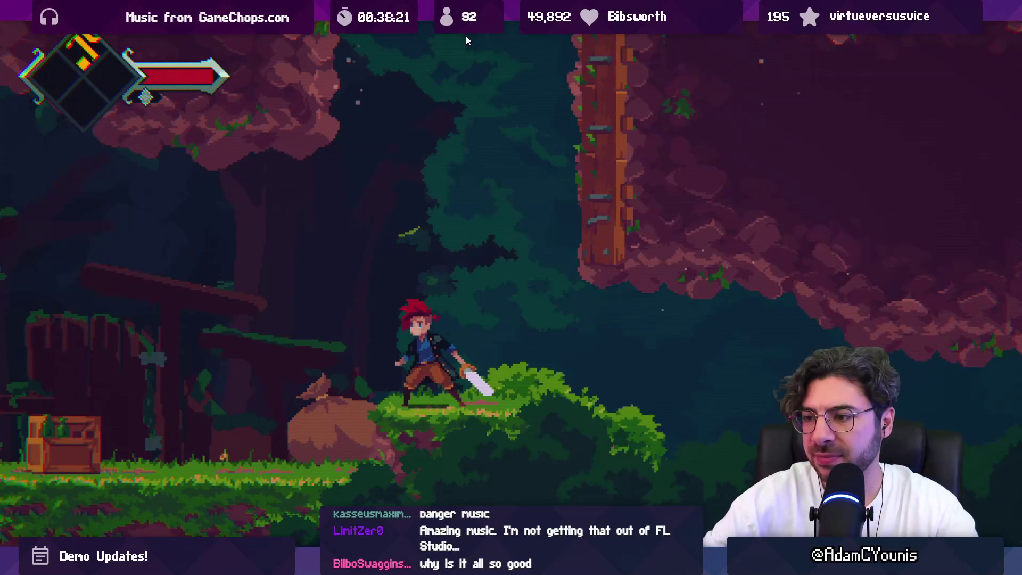
pyautogui.press('F11')
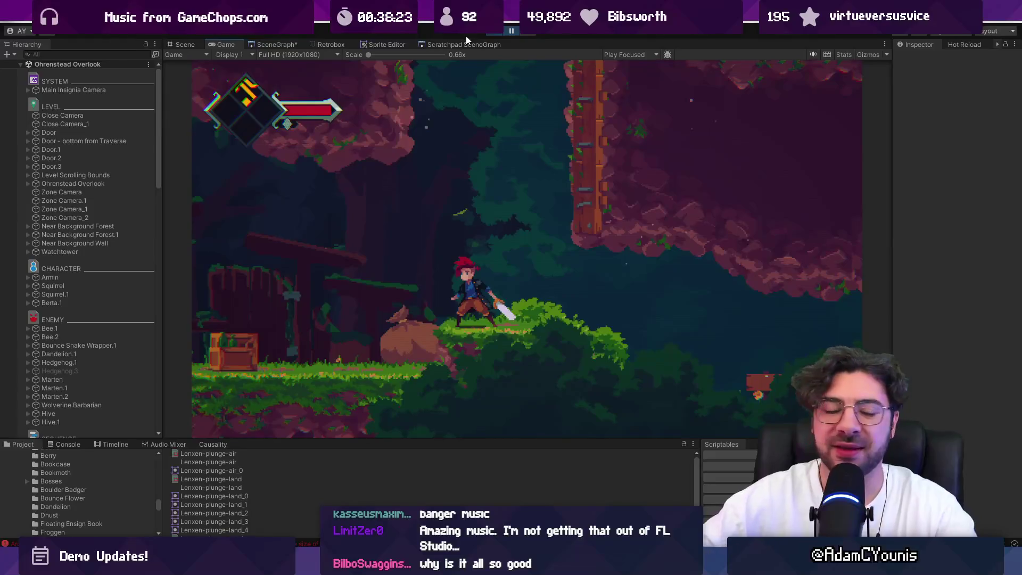
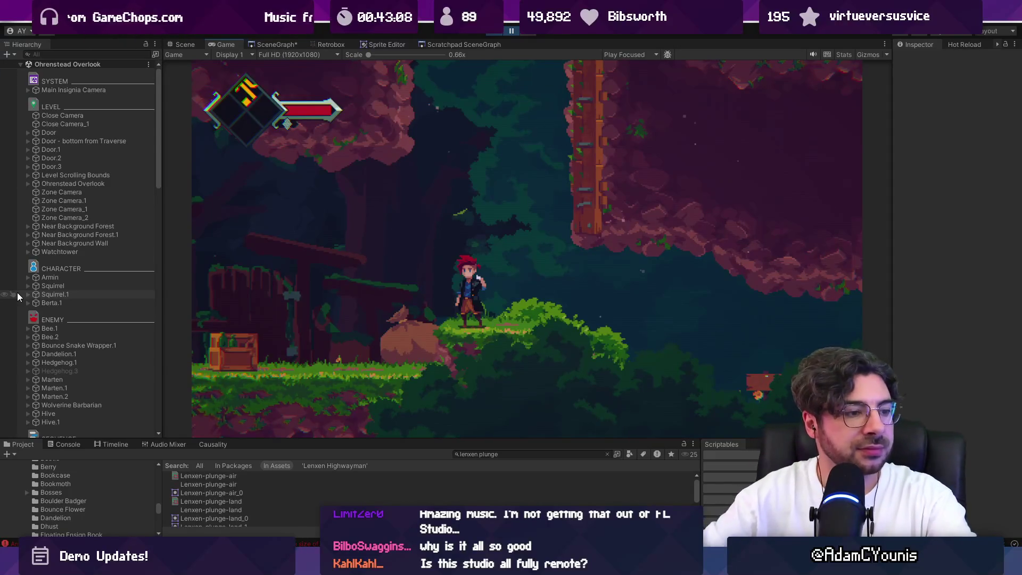
# Step: Exit play mode and view the Ohrenstead Overlook room map in the SceneGraph tab
pyautogui.click(492, 30)
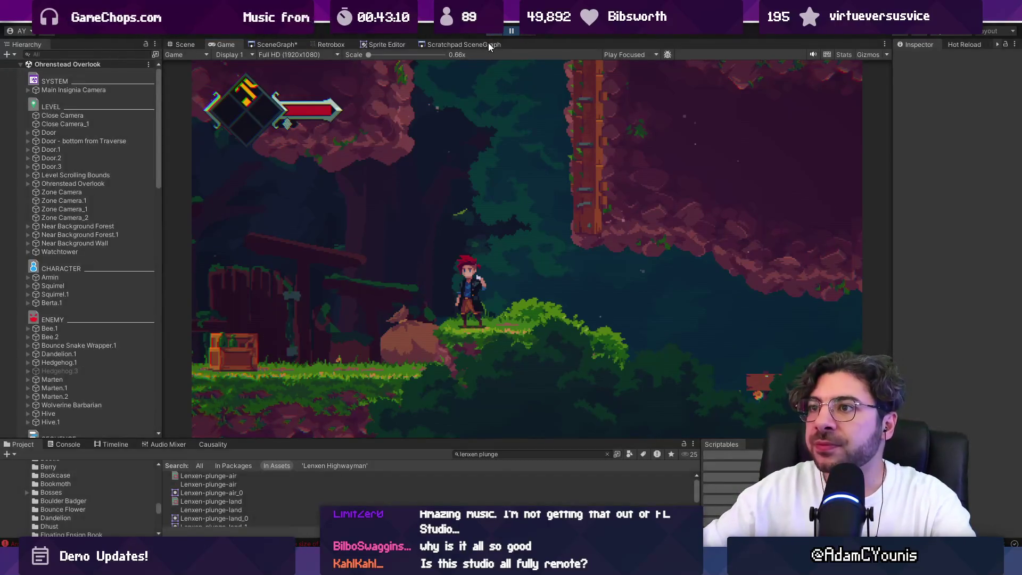
pyautogui.click(282, 45)
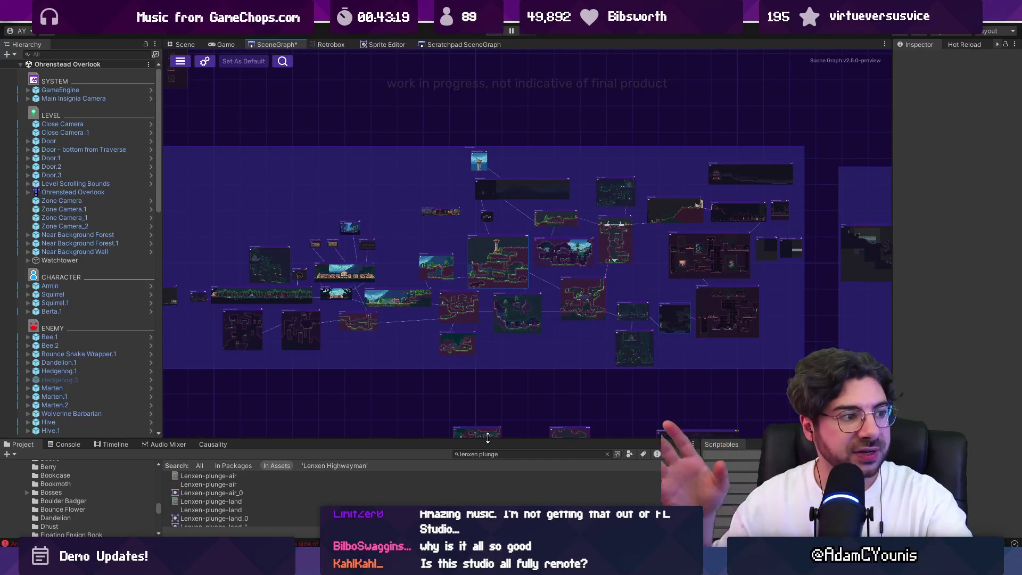
pyautogui.moveTo(419, 236); pyautogui.dragTo(474, 241)
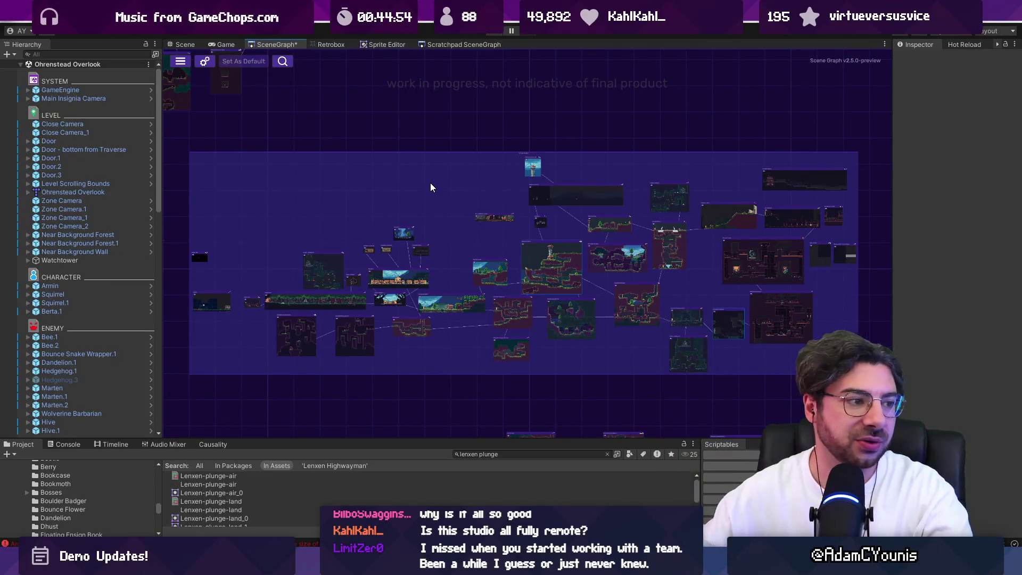
pyautogui.scroll(-3, 413, 190)
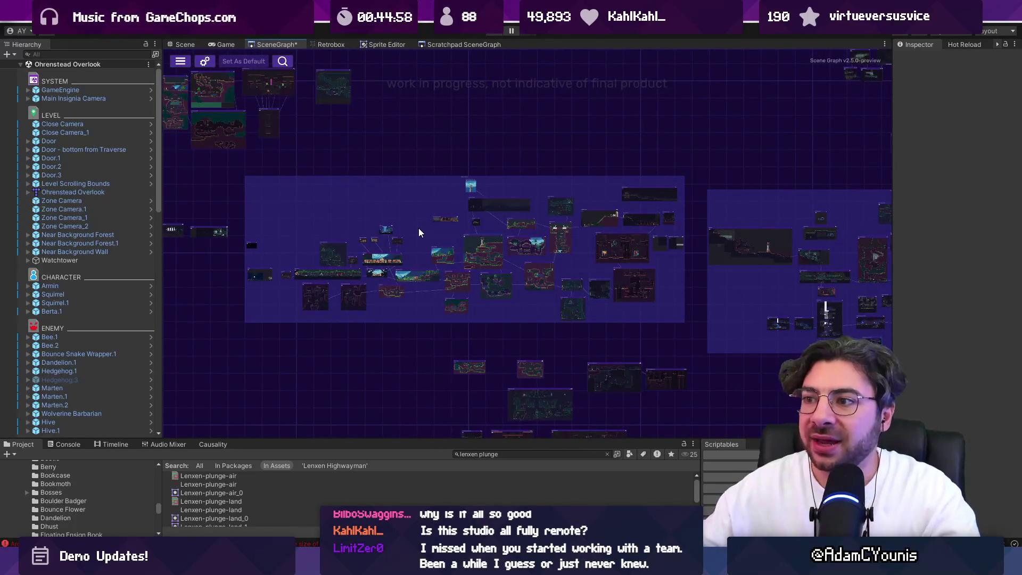
pyautogui.scroll(2, 419, 228)
pyautogui.scroll(1, 400, 225)
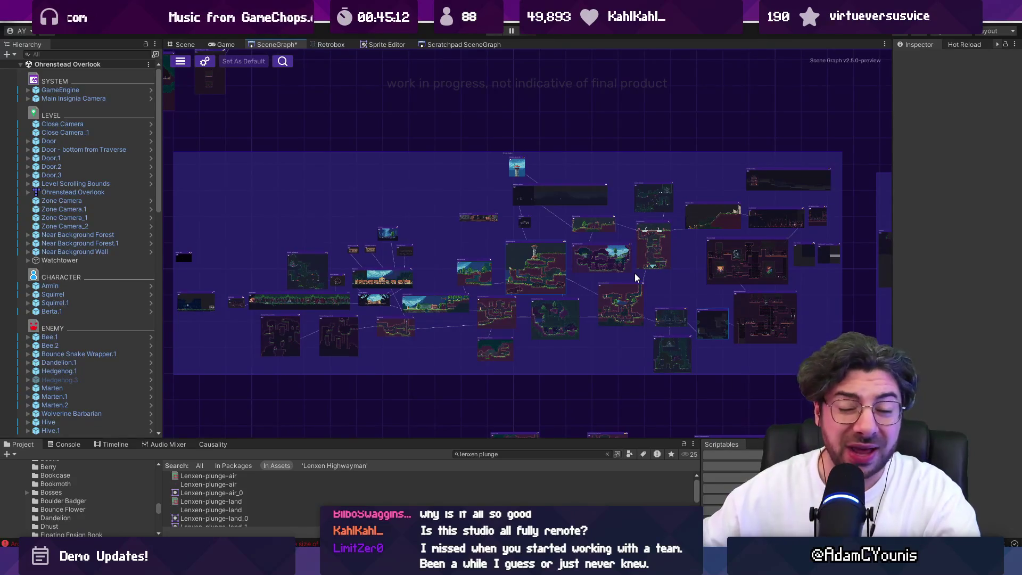
pyautogui.moveTo(543, 217); pyautogui.dragTo(559, 229)
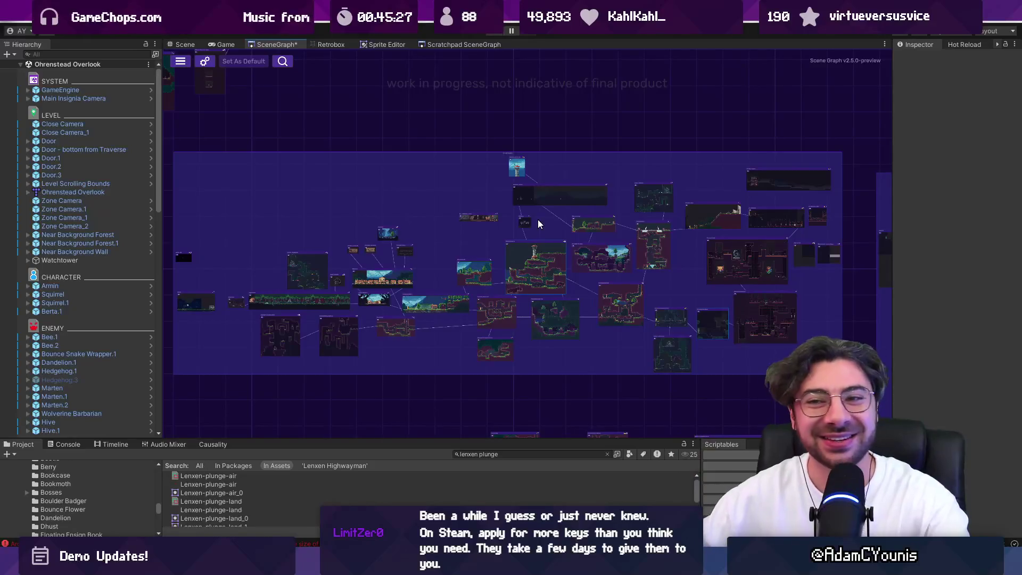
pyautogui.scroll(-5, 538, 221)
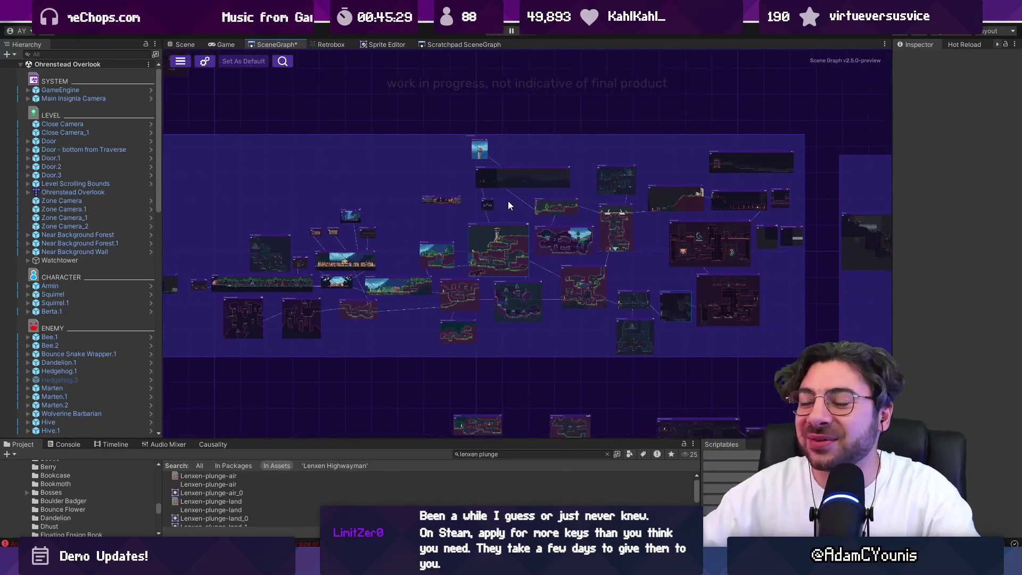
pyautogui.moveTo(674, 222); pyautogui.dragTo(504, 230)
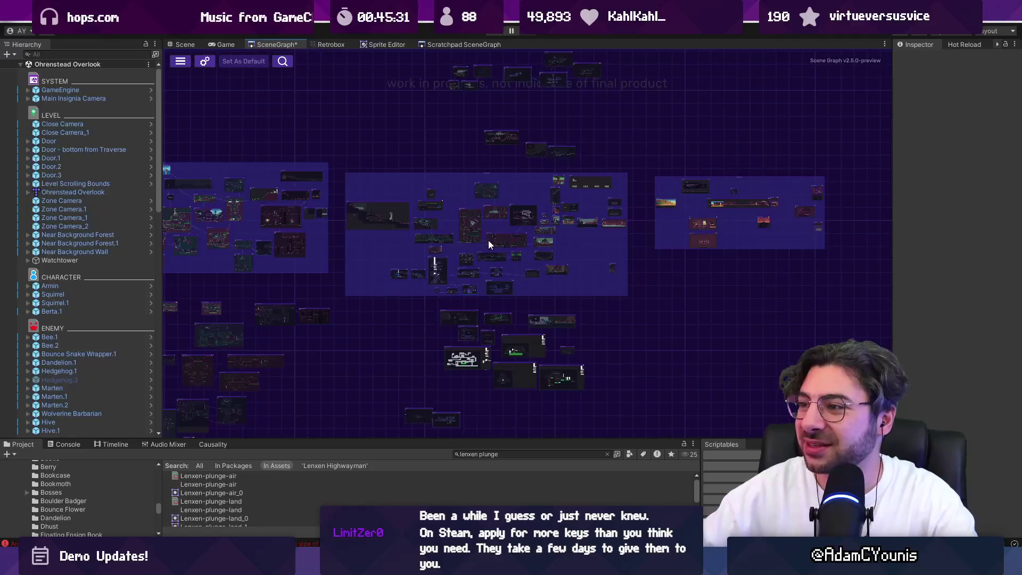
pyautogui.scroll(3, 506, 234)
pyautogui.scroll(3, 398, 217)
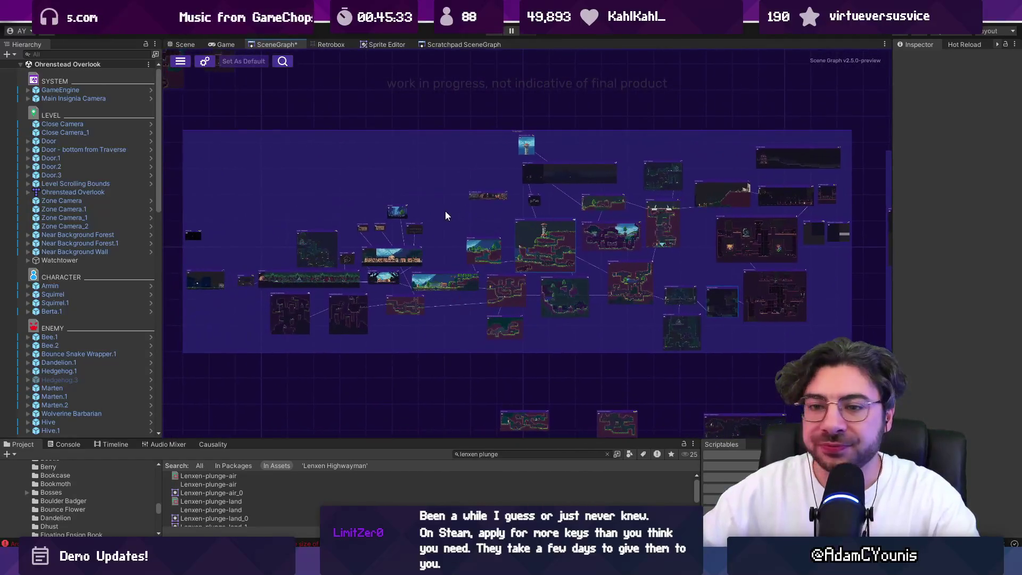
pyautogui.scroll(1, 447, 215)
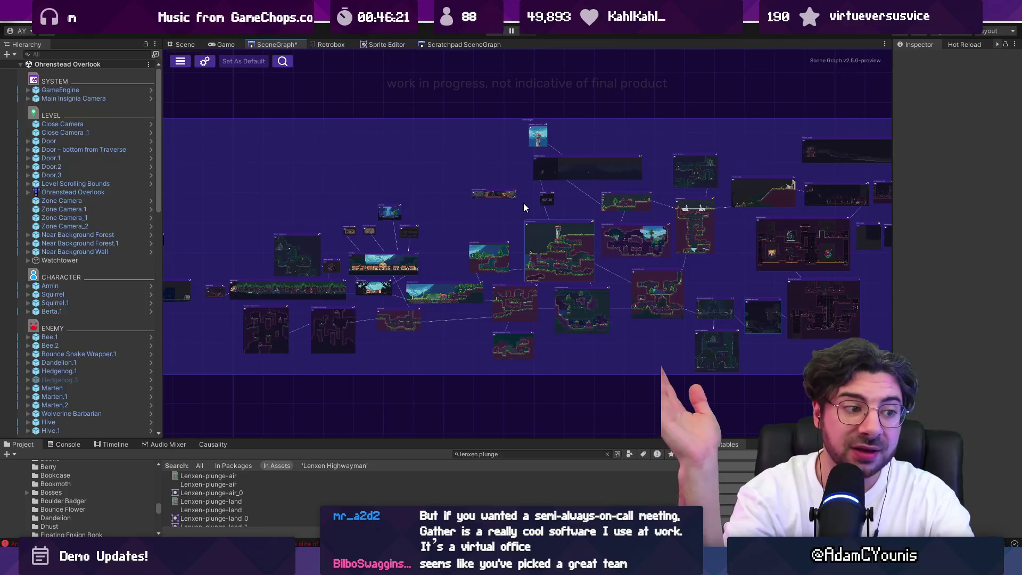
pyautogui.scroll(-1, 429, 210)
pyautogui.scroll(-2, 429, 210)
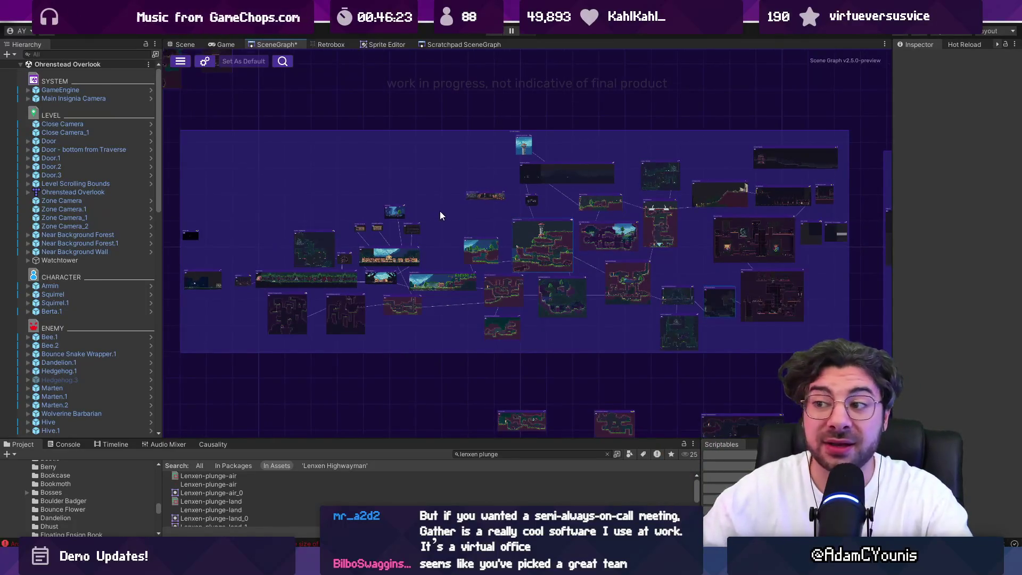
pyautogui.moveTo(442, 205); pyautogui.dragTo(312, 203)
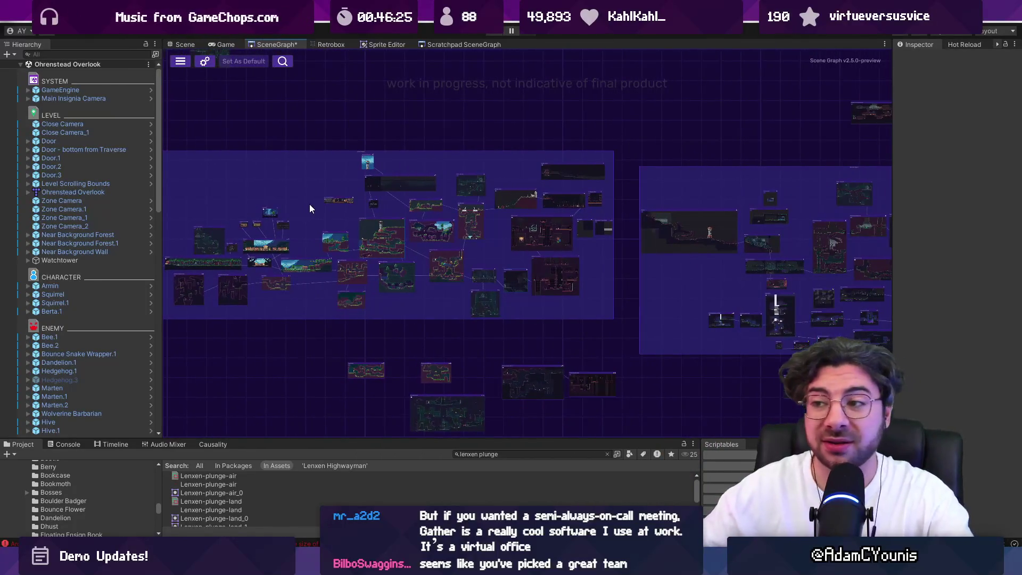
pyautogui.scroll(-1, 634, 152)
pyautogui.scroll(-1, 568, 221)
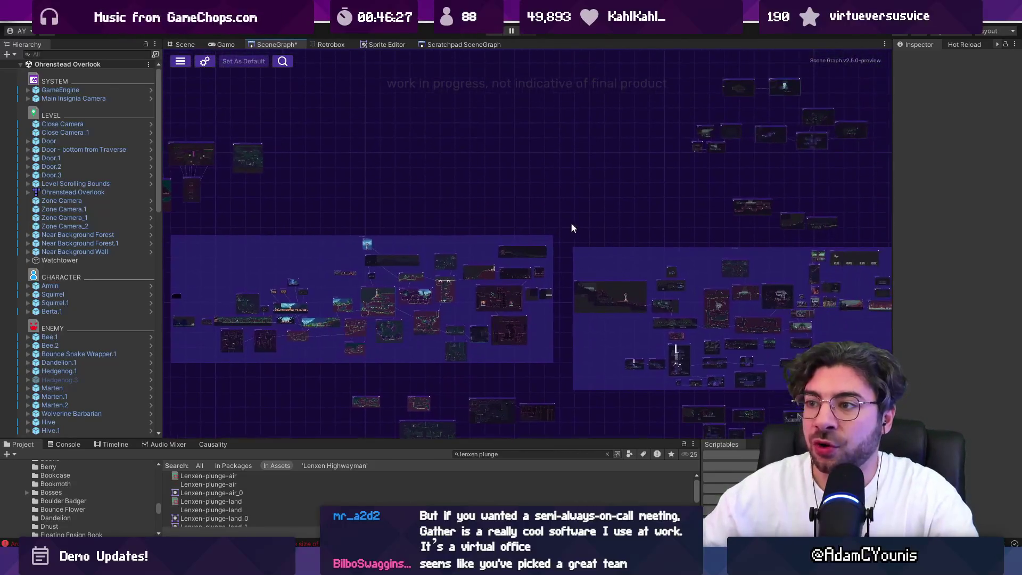
pyautogui.moveTo(568, 222); pyautogui.dragTo(483, 178)
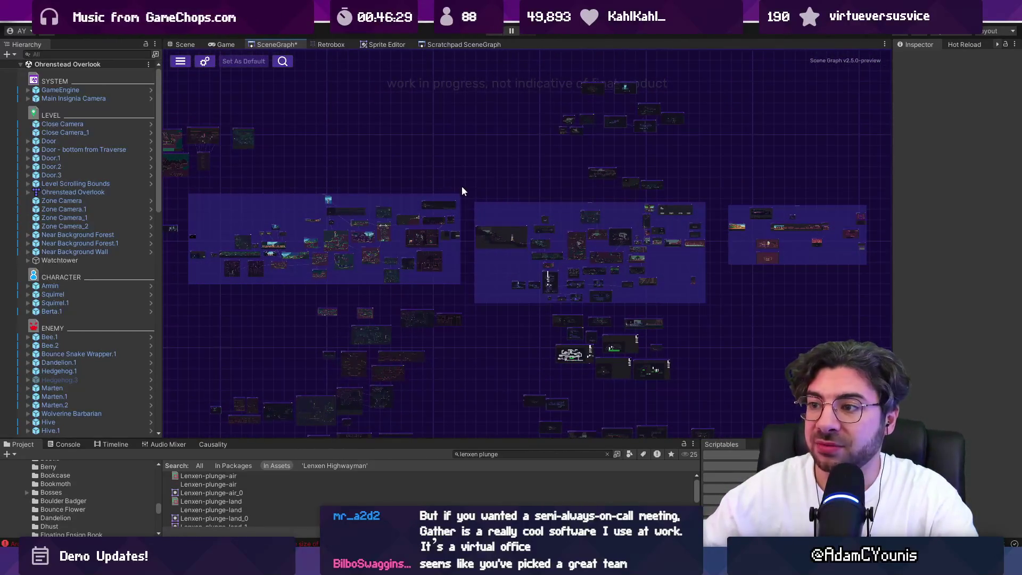
pyautogui.scroll(2, 292, 222)
pyautogui.moveTo(292, 223); pyautogui.dragTo(369, 225)
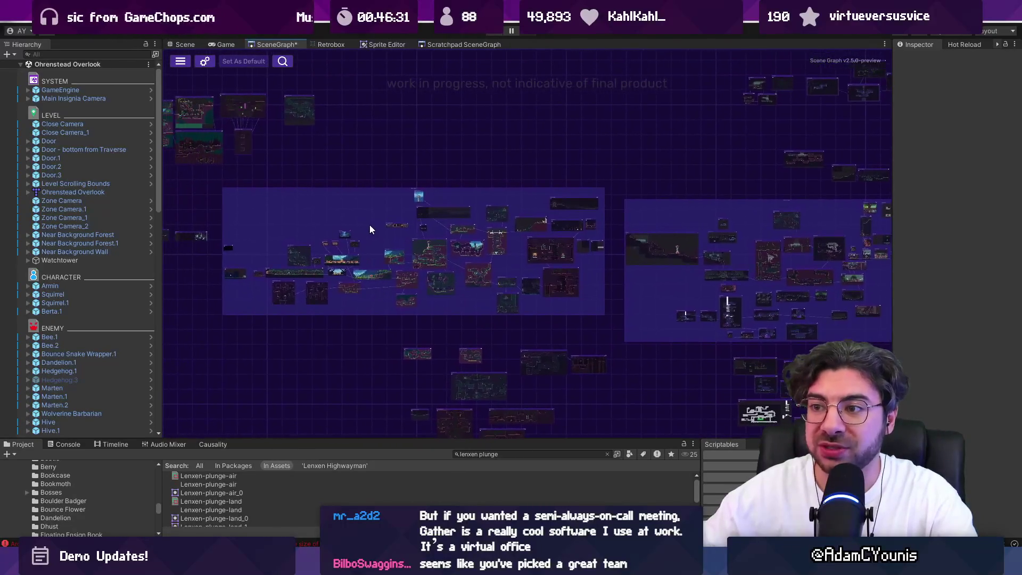
pyautogui.scroll(2, 360, 235)
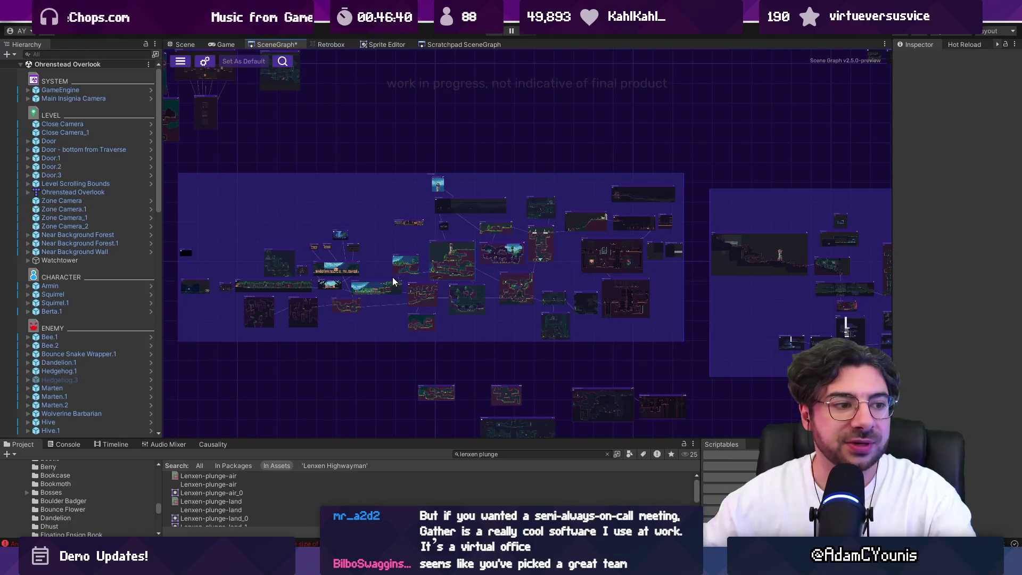
pyautogui.moveTo(477, 565)
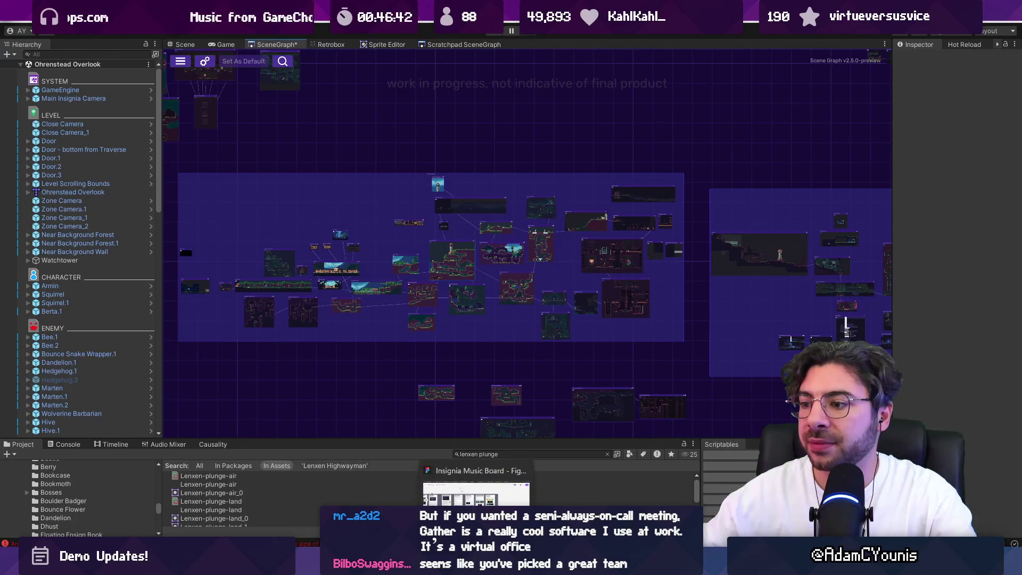
pyautogui.click(477, 490)
# Step: Open The Desktop file in Figma
pyautogui.click(134, 38)
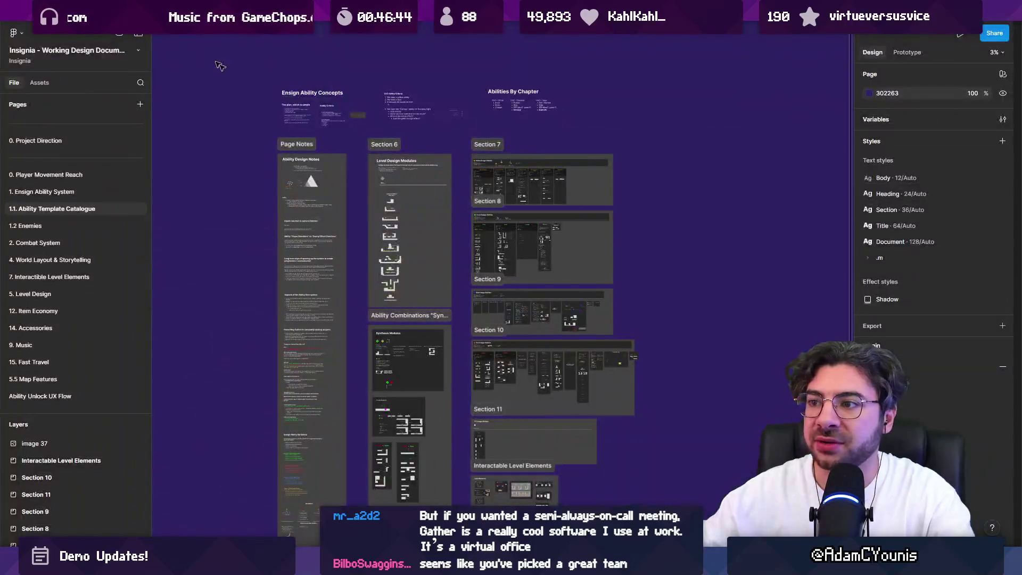
pyautogui.scroll(-2, 420, 171)
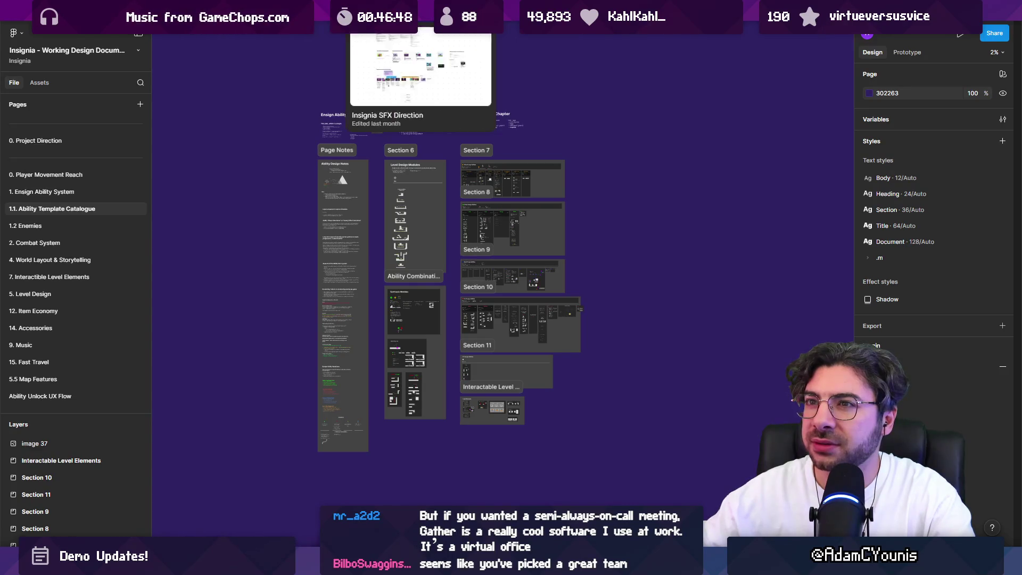
pyautogui.click(128, 11)
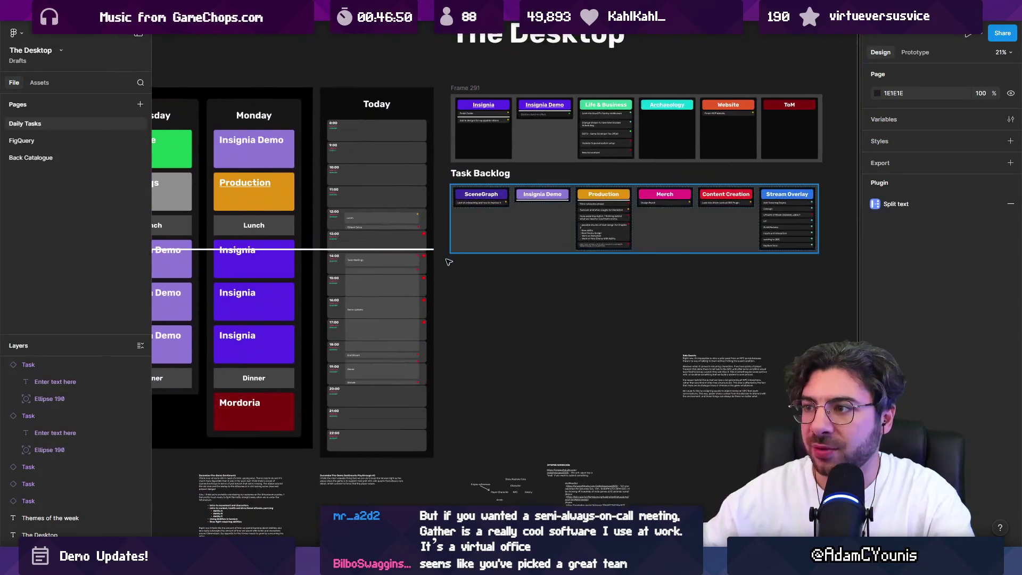
pyautogui.scroll(5, 447, 239)
pyautogui.scroll(3, 426, 185)
# Step: Duplicate the Demo Updates task into the 14:00 slot and shorten it to one row
pyautogui.click(443, 143)
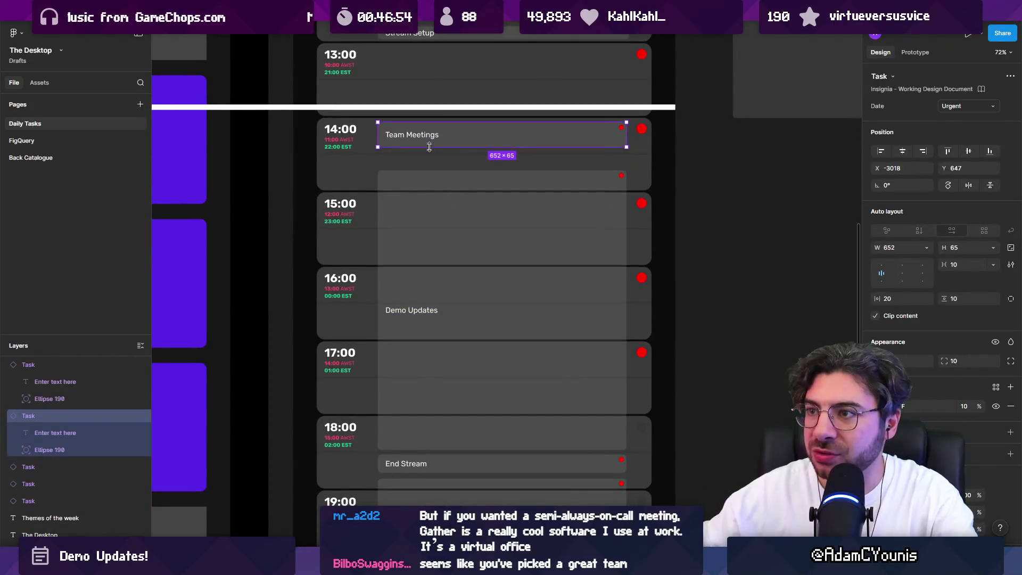
pyautogui.click(420, 169)
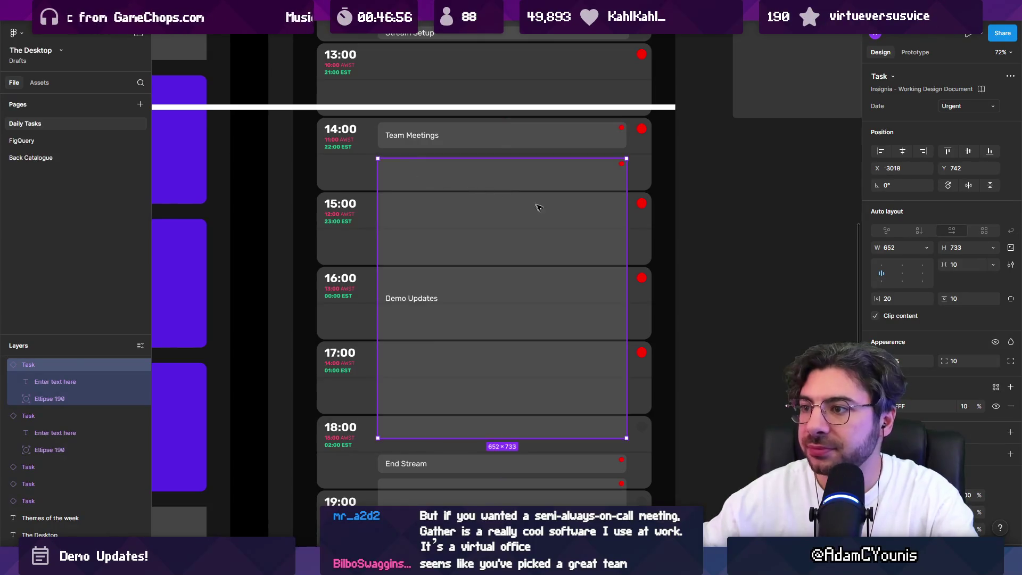
pyautogui.press('Tab')
pyautogui.moveTo(449, 171)
pyautogui.mouseDown()
pyautogui.moveTo(440, 303)
pyautogui.moveTo(439, 182)
pyautogui.mouseUp()
pyautogui.scroll(3, 424, 230)
pyautogui.moveTo(426, 338); pyautogui.dragTo(397, 174)
# Step: Change the copied task's text to 'Make the scenario unbreakable'
pyautogui.doubleClick(393, 155)
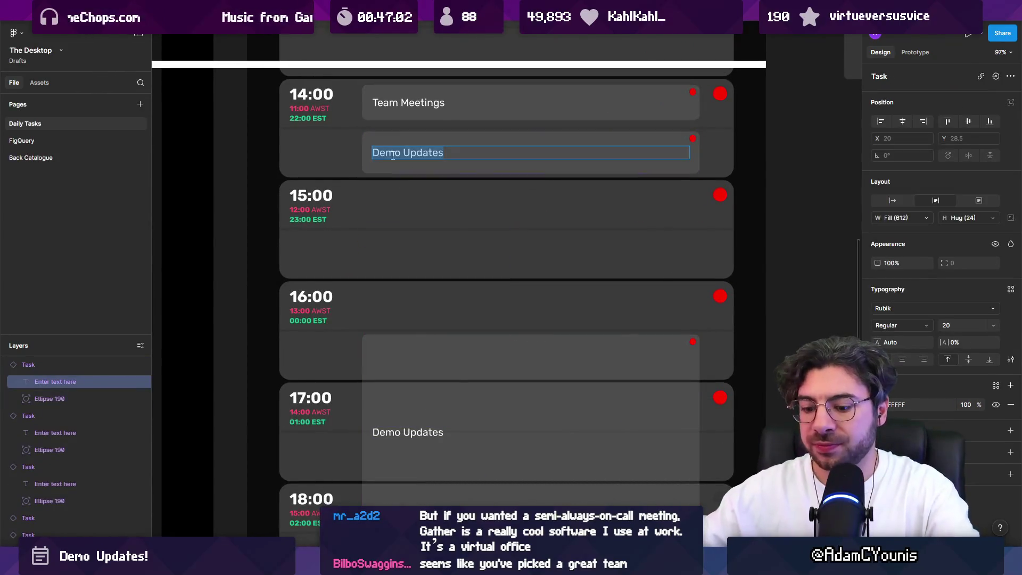
pyautogui.write('Make the')
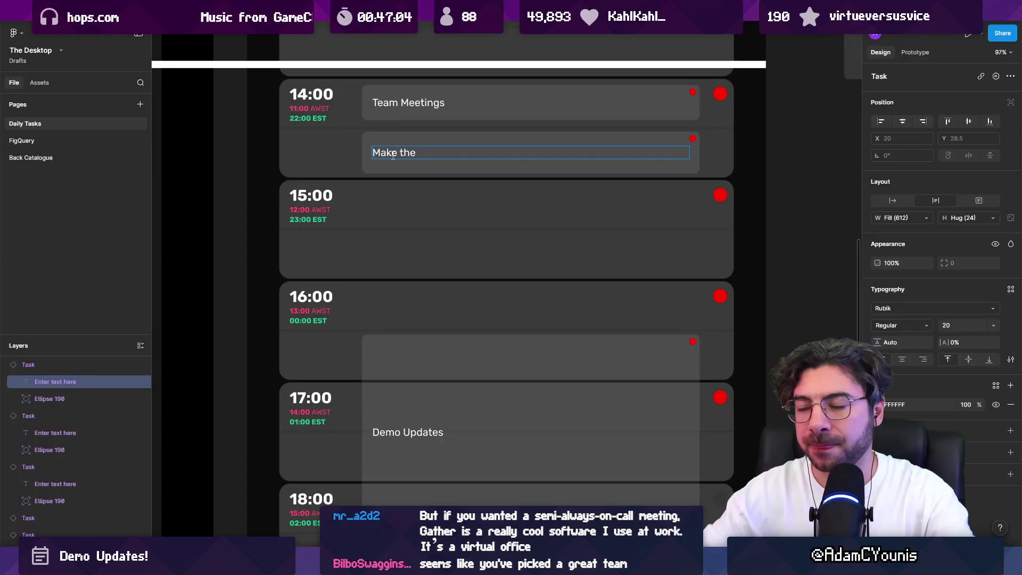
pyautogui.write(' scenario')
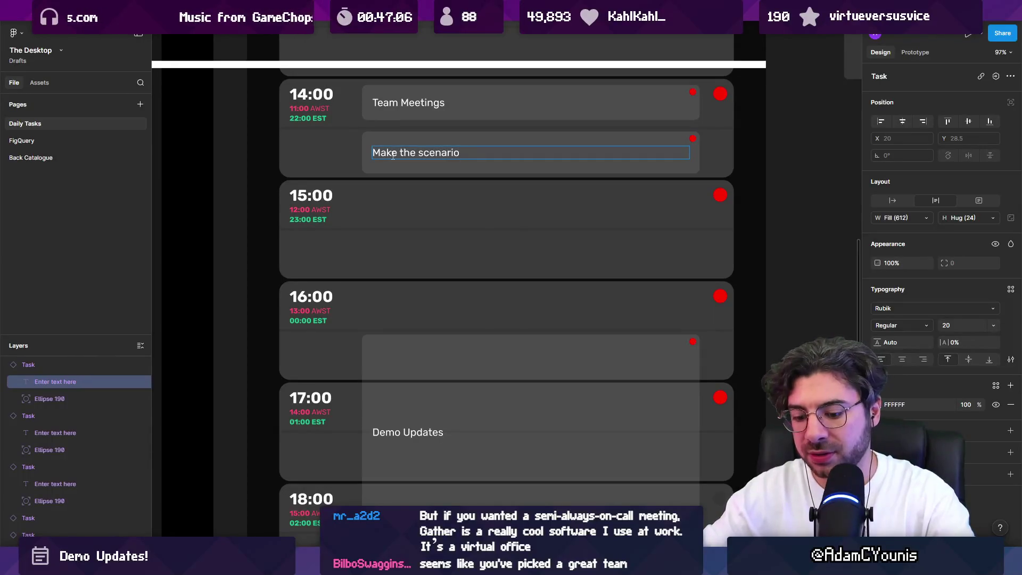
pyautogui.write(' unbreakable')
pyautogui.press('Escape')
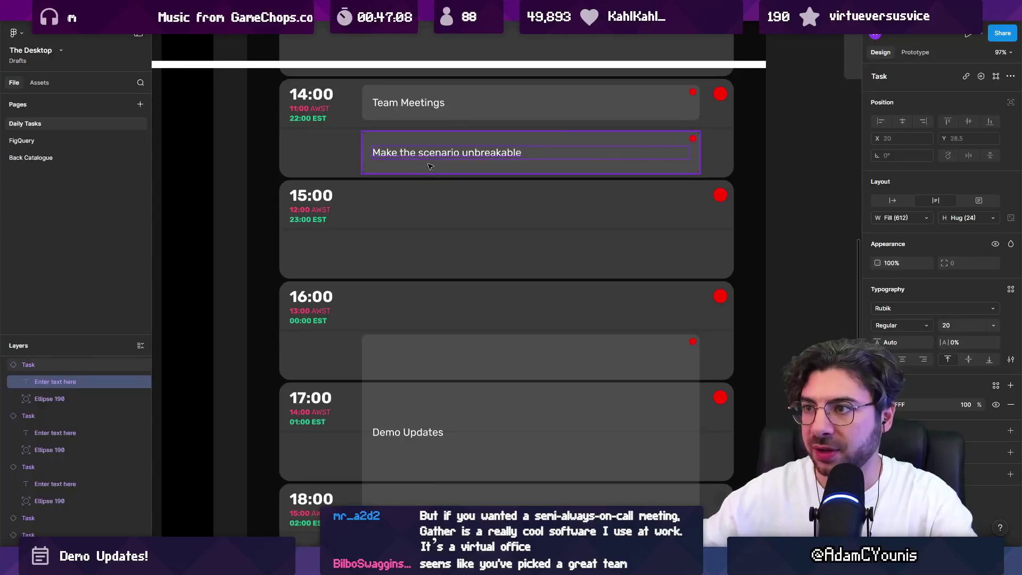
pyautogui.scroll(3, 433, 168)
pyautogui.click(433, 167)
# Step: Resize the new task card and make a widened second copy of it
pyautogui.hscroll(3, 586, 213)
pyautogui.moveTo(787, 185)
pyautogui.mouseDown()
pyautogui.moveTo(582, 258)
pyautogui.moveTo(411, 365)
pyautogui.moveTo(331, 394)
pyautogui.moveTo(376, 391)
pyautogui.moveTo(342, 431)
pyautogui.mouseUp()
pyautogui.moveTo(320, 346)
pyautogui.mouseDown()
pyautogui.moveTo(463, 349)
pyautogui.moveTo(447, 345)
pyautogui.mouseUp()
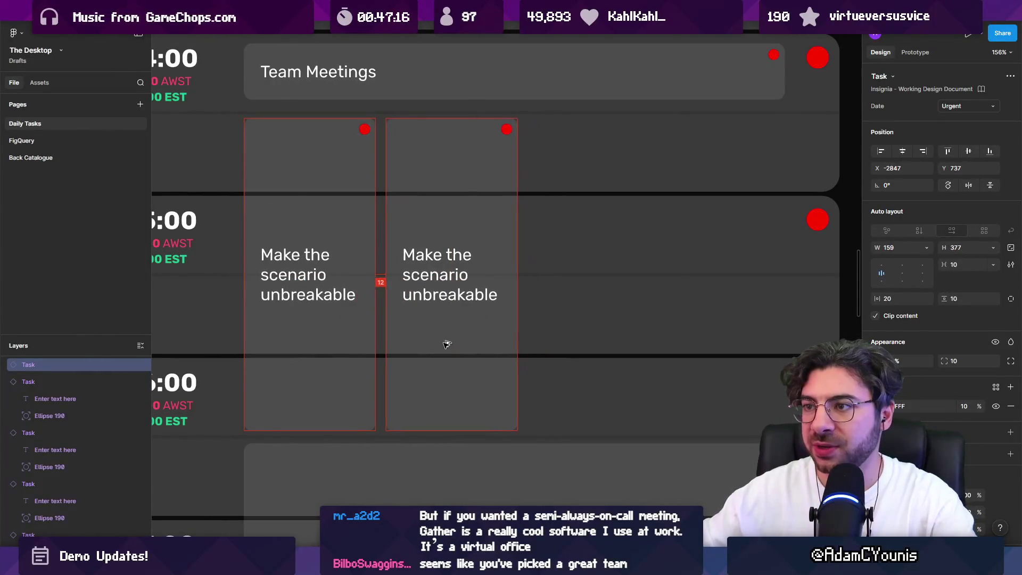
pyautogui.moveTo(518, 428)
pyautogui.mouseDown()
pyautogui.moveTo(678, 224)
pyautogui.moveTo(785, 181)
pyautogui.mouseUp()
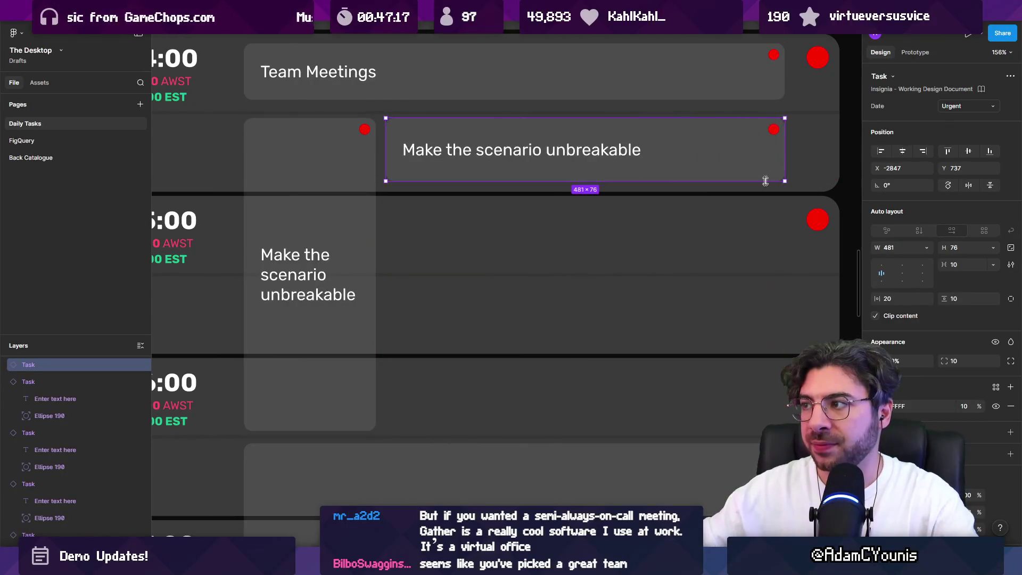
# Step: Retype the copy as 'Watchtower locked after getting the first crucible'
pyautogui.doubleClick(538, 151)
pyautogui.press('Return')
pyautogui.write('Wtach')
pyautogui.press('BackSpace')
pyautogui.press('BackSpace')
pyautogui.press('BackSpace')
pyautogui.write('chtower ')
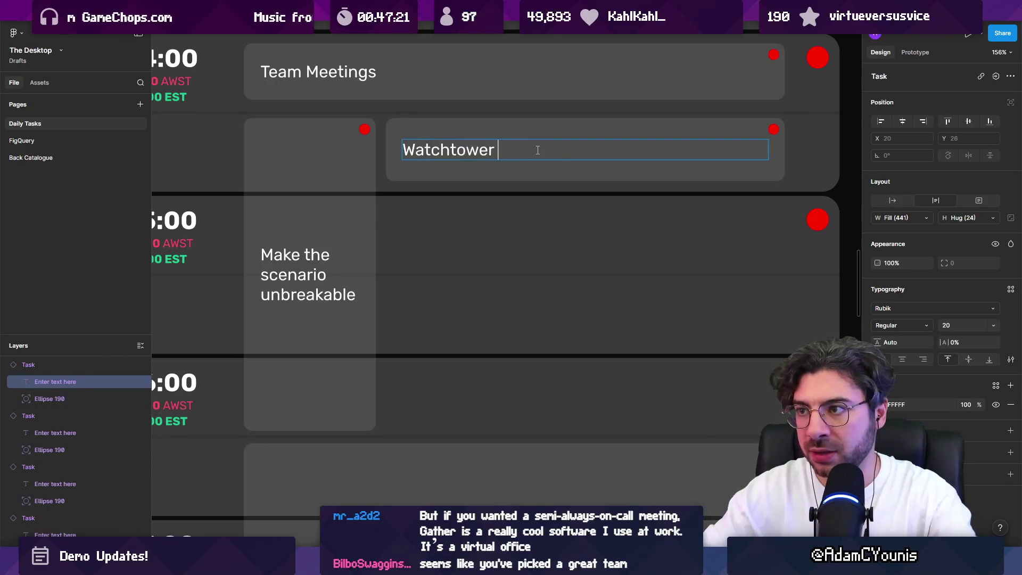
pyautogui.write('after ')
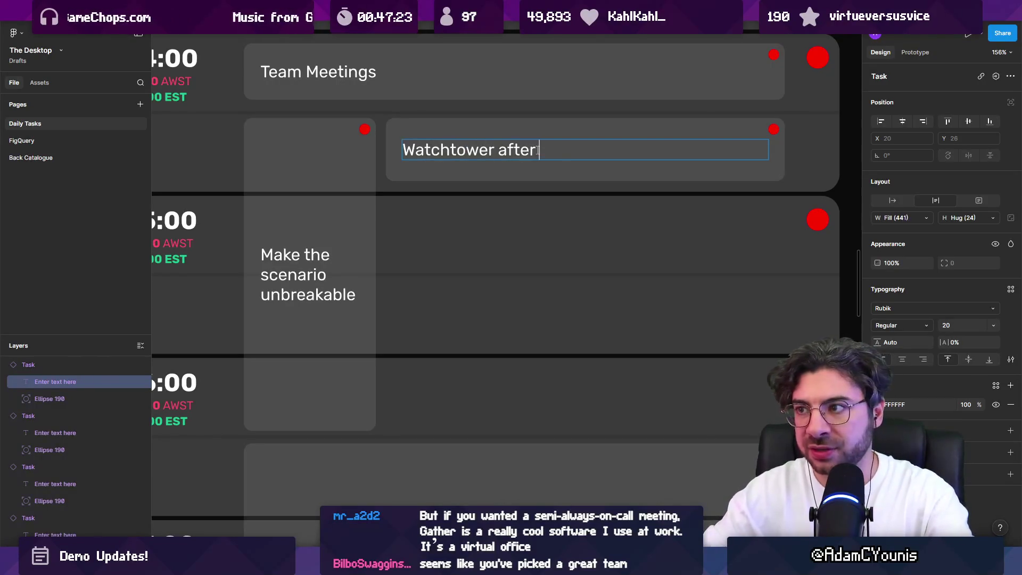
pyautogui.write('getting the fur')
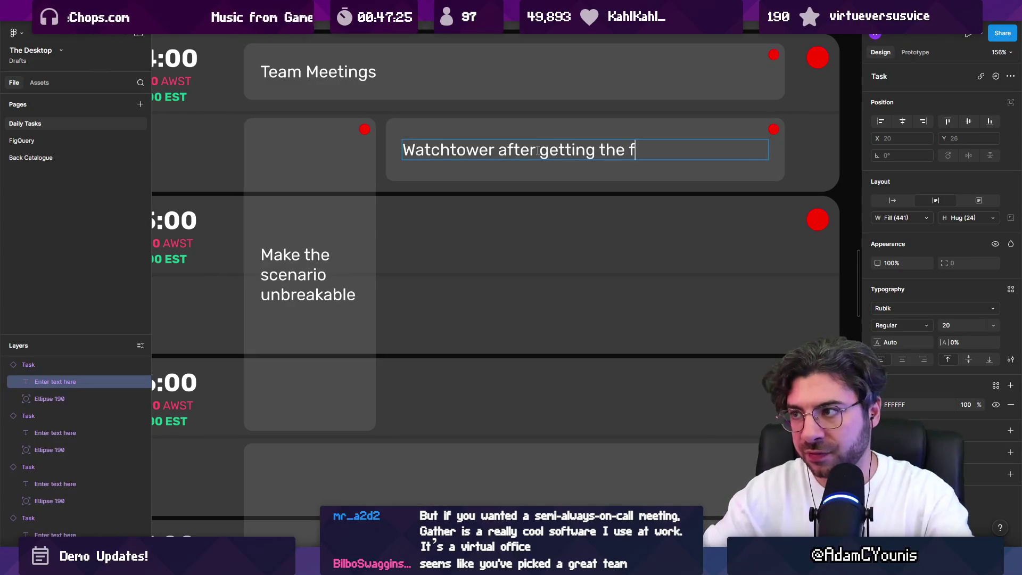
pyautogui.press('BackSpace')
pyautogui.press('BackSpace')
pyautogui.write('irst crucible')
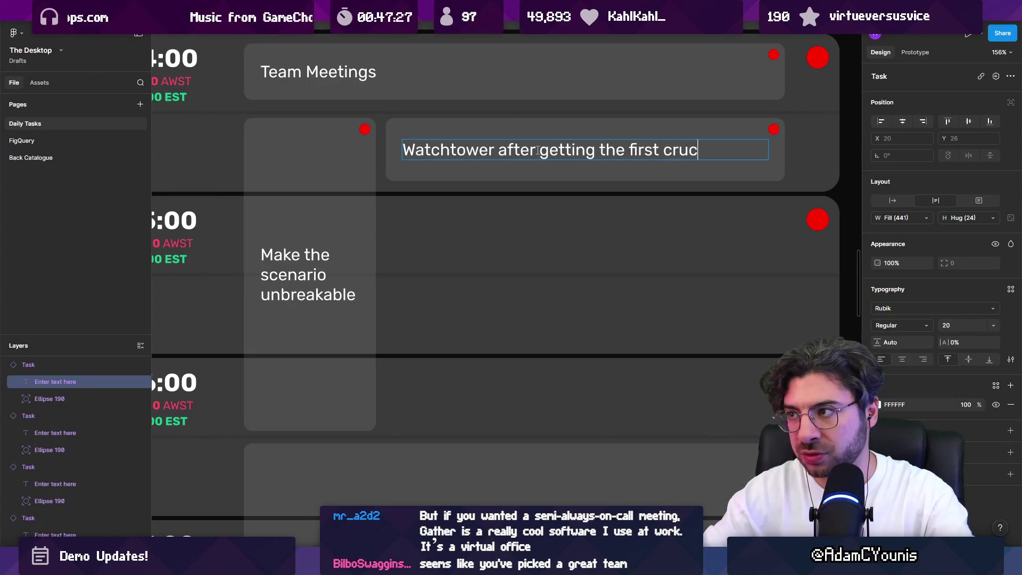
pyautogui.press('Home')
pyautogui.hotkey('ctrl', 'shift', 'Right')
pyautogui.press('Right')
pyautogui.write('locked')
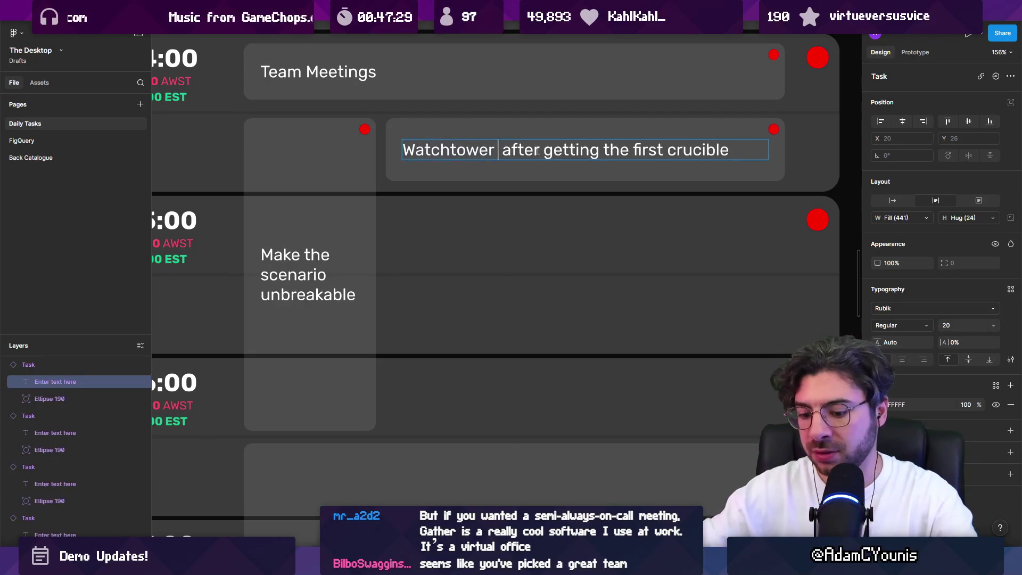
pyautogui.press('Escape')
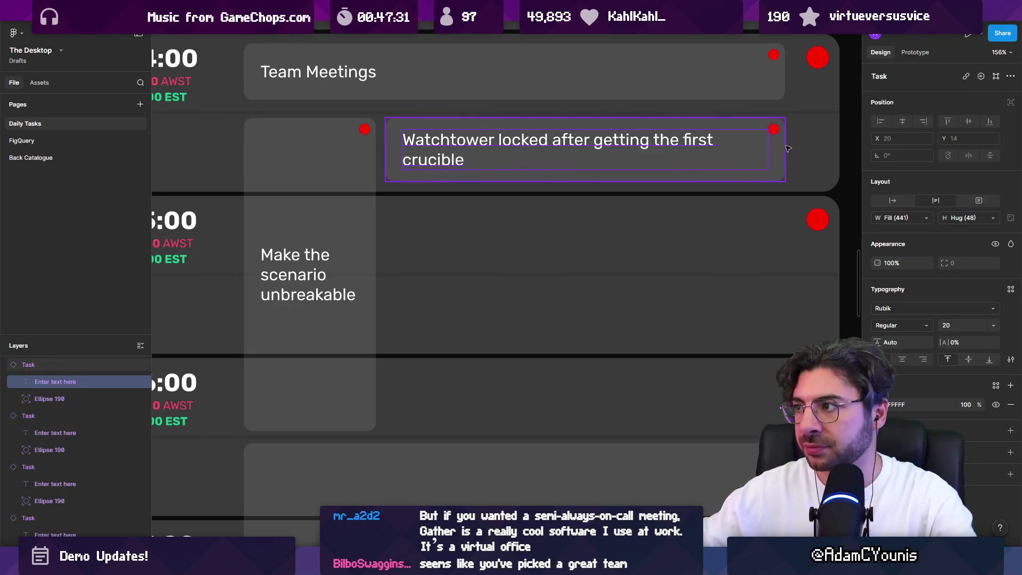
# Step: Narrow the unbreakable card, widen the Watchtower card to one line, and duplicate it
pyautogui.click(356, 190)
pyautogui.moveTo(376, 190); pyautogui.dragTo(373, 189)
pyautogui.click(432, 165)
pyautogui.moveTo(784, 149)
pyautogui.mouseDown()
pyautogui.moveTo(810, 149)
pyautogui.moveTo(798, 149)
pyautogui.mouseUp()
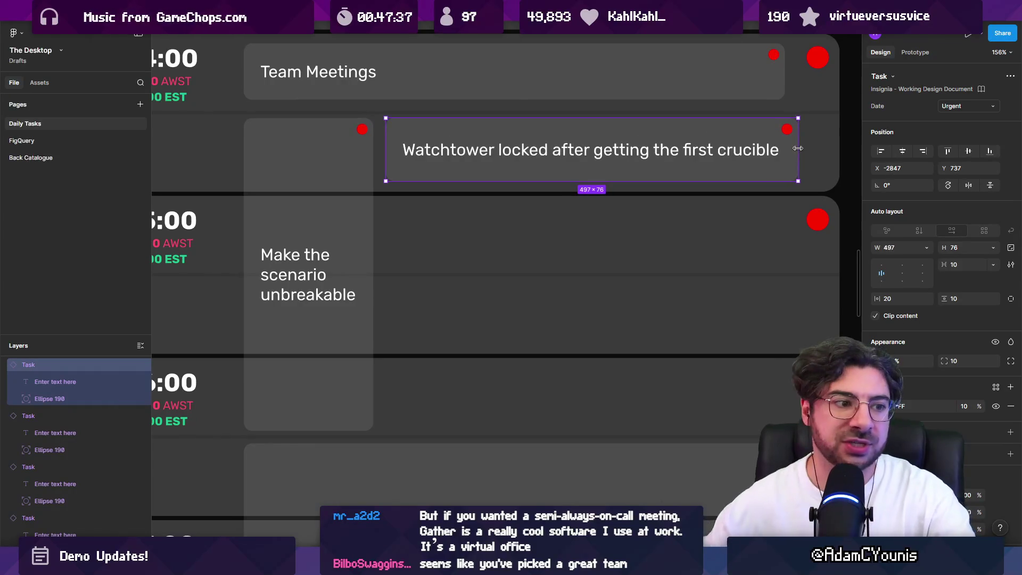
pyautogui.doubleClick(645, 149)
pyautogui.click(620, 153)
pyautogui.click(529, 170)
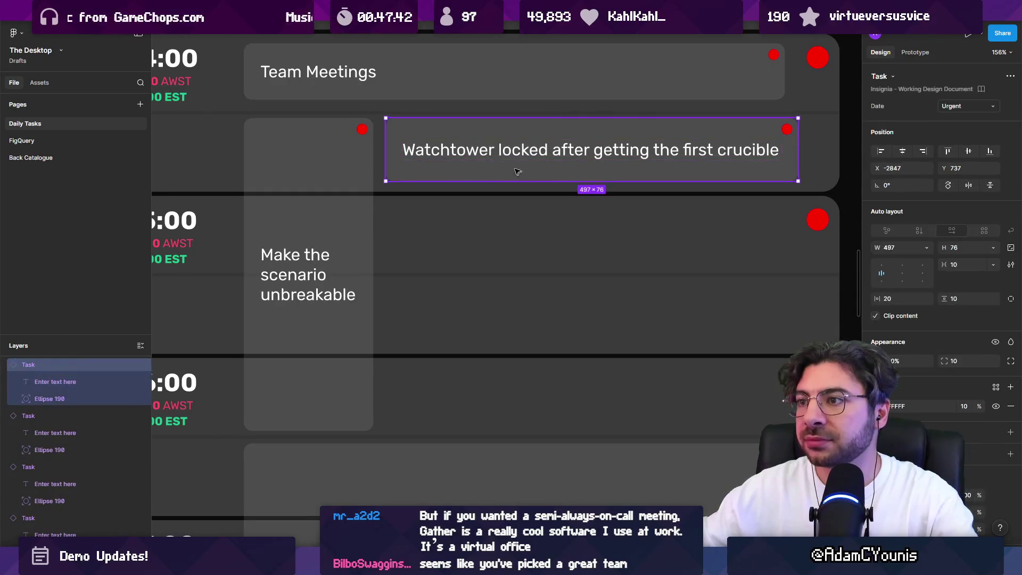
pyautogui.hotkey('ctrl', 'd')
# Step: Make the copied card read 'Shouldn't be able to drop down through chasm ever'
pyautogui.doubleClick(452, 225)
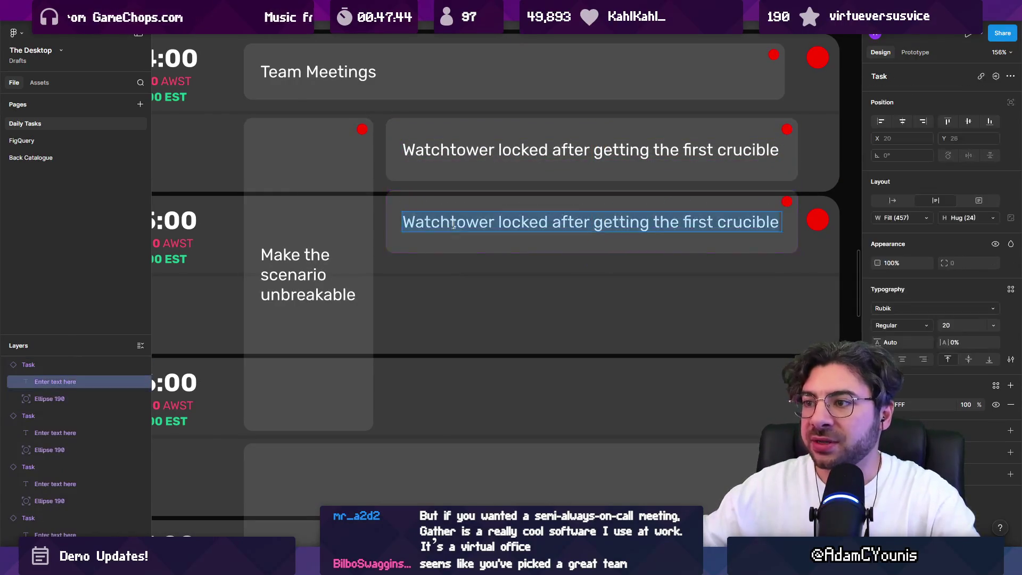
pyautogui.write("Shouldn't be able to d")
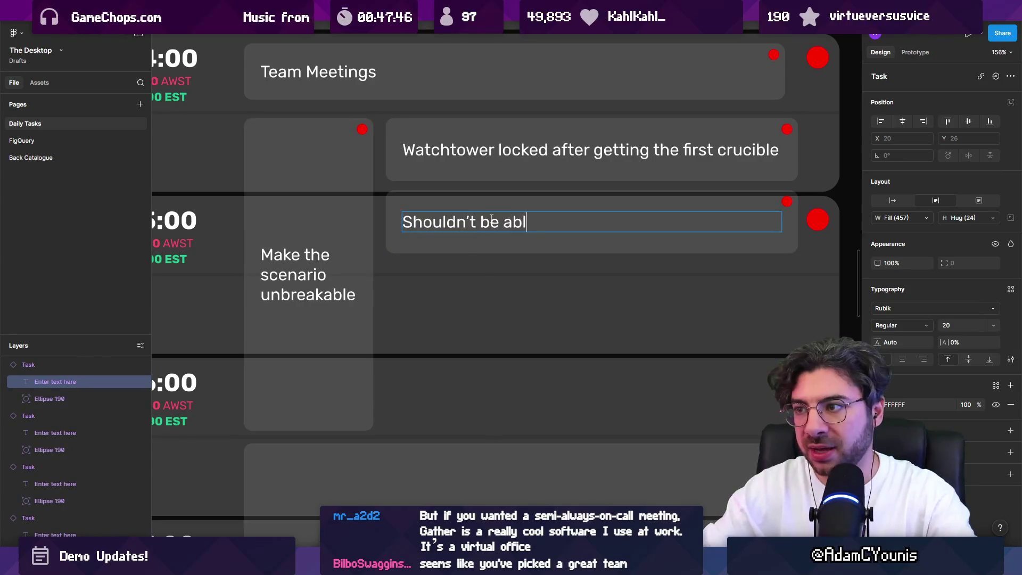
pyautogui.write('rop down to')
pyautogui.press('BackSpace')
pyautogui.write('through char')
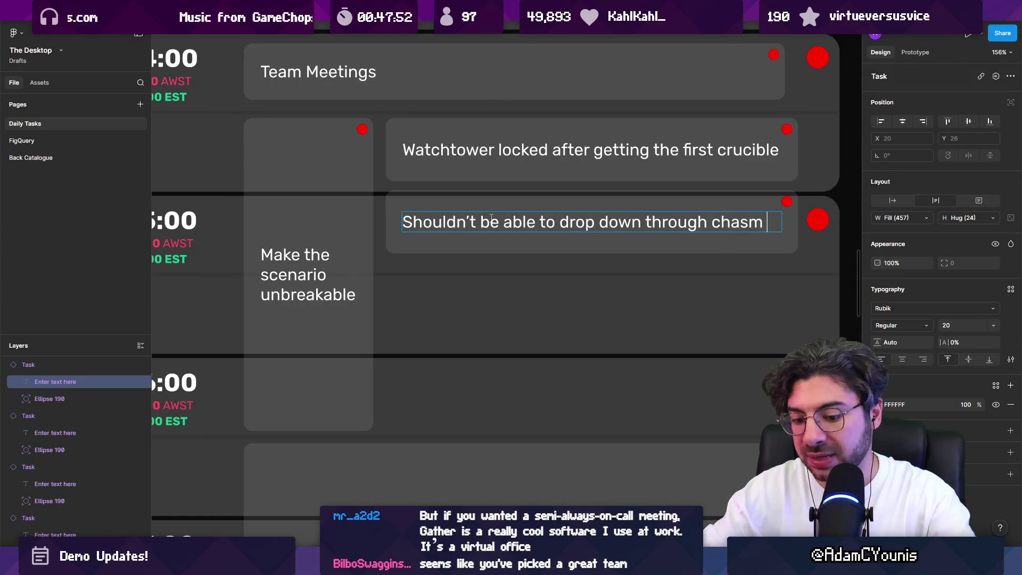
pyautogui.write('ever')
pyautogui.press('Escape')
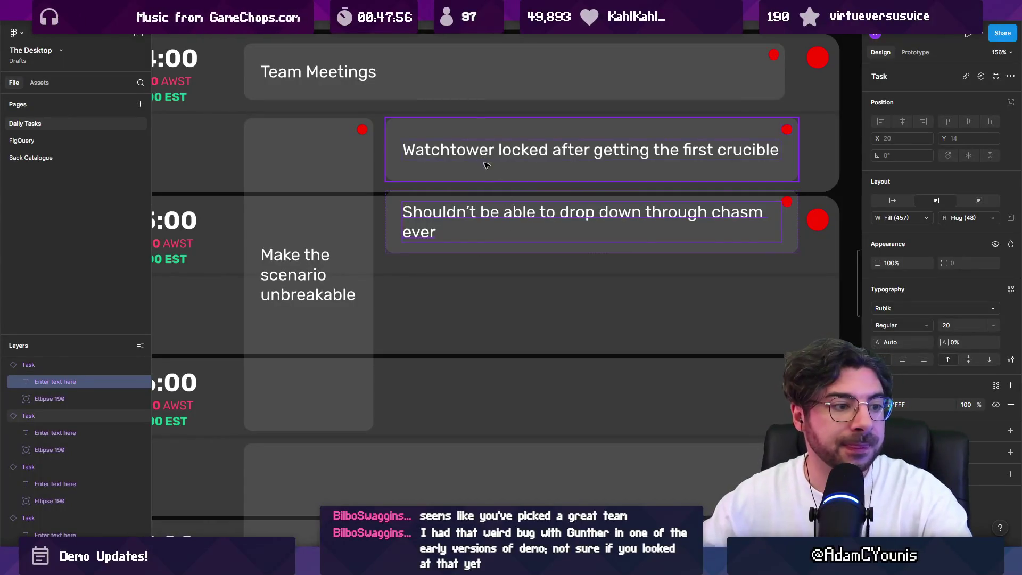
pyautogui.press('Escape')
# Step: Duplicate the chasm task card, then switch to Discord and close the image preview
pyautogui.hotkey('ctrl', 'd')
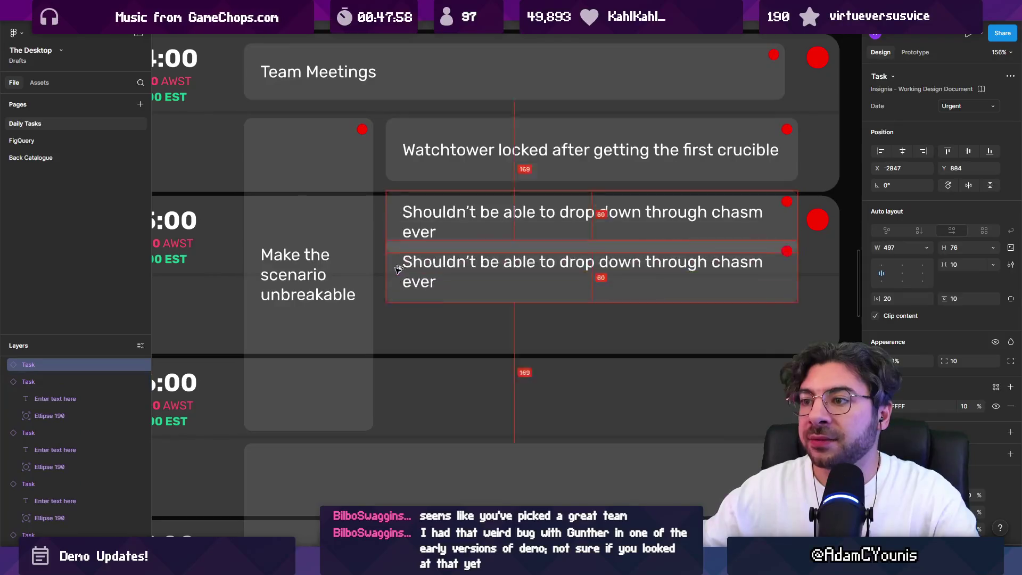
pyautogui.doubleClick(431, 288)
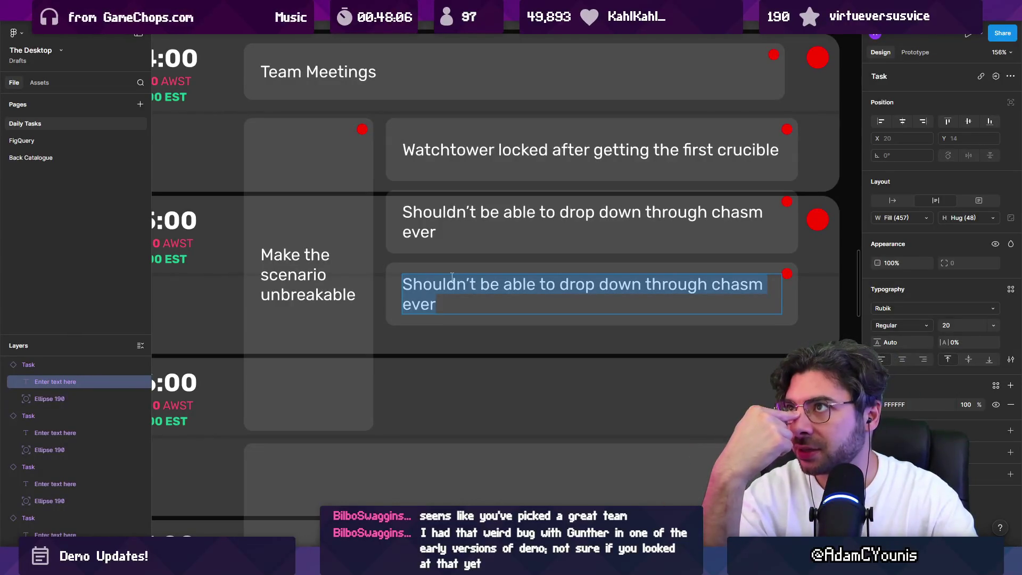
pyautogui.press('Escape')
pyautogui.press('Escape')
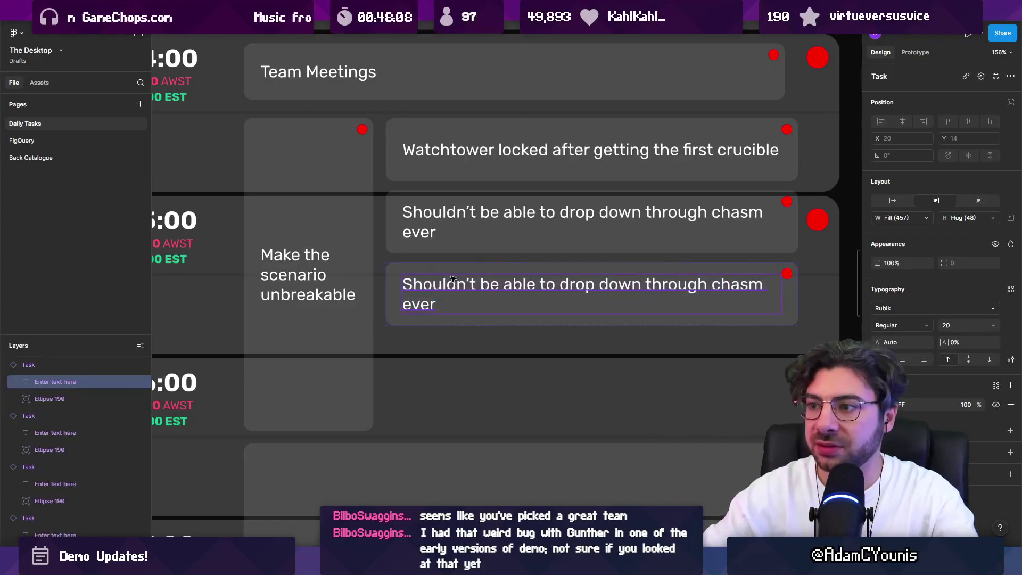
pyautogui.doubleClick(448, 286)
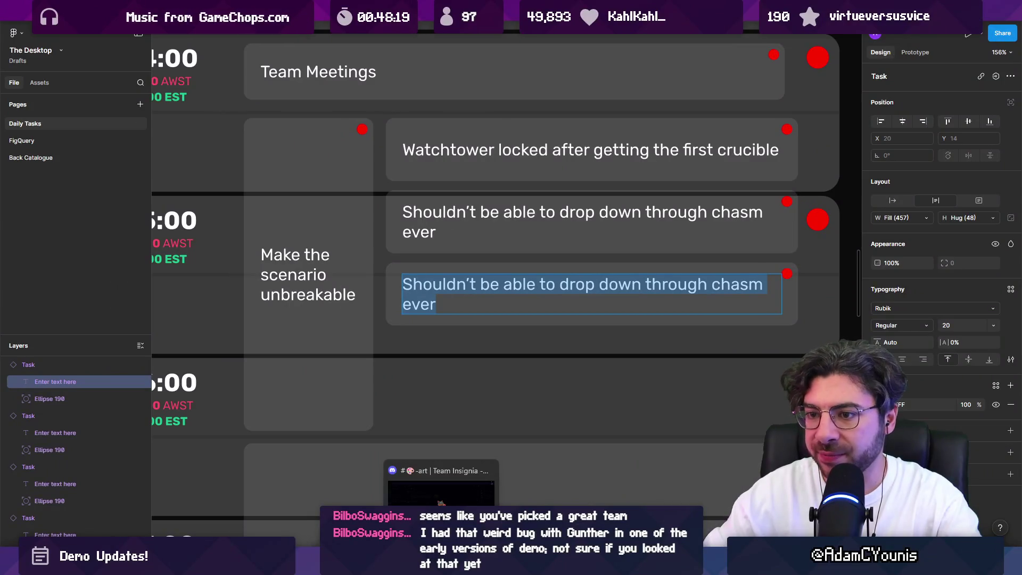
pyautogui.hotkey('alt', 'Tab')
pyautogui.click(19, 243)
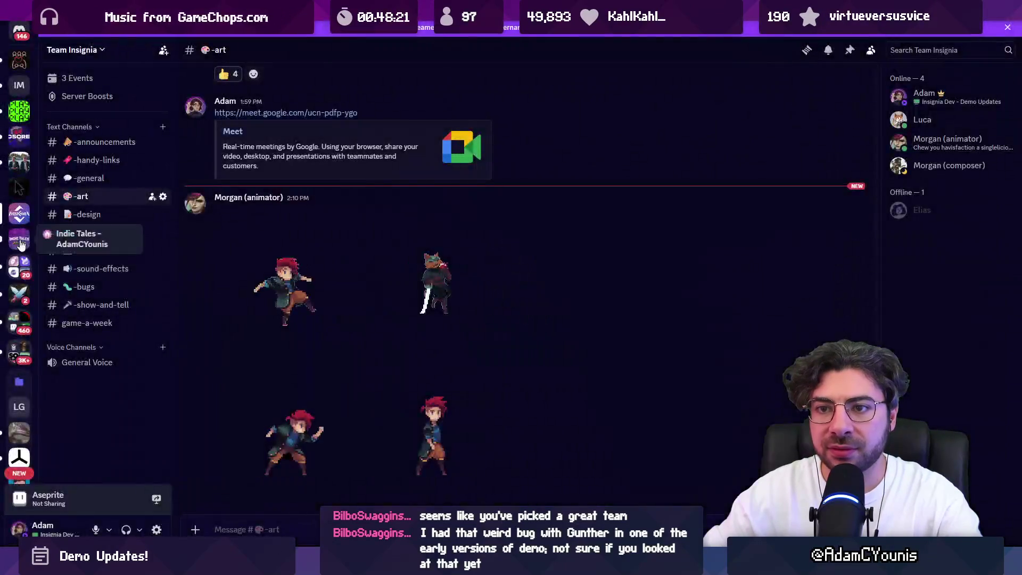
# Step: View the RIP Gunther post and its screenshot in the Indie Tales server
pyautogui.click(20, 243)
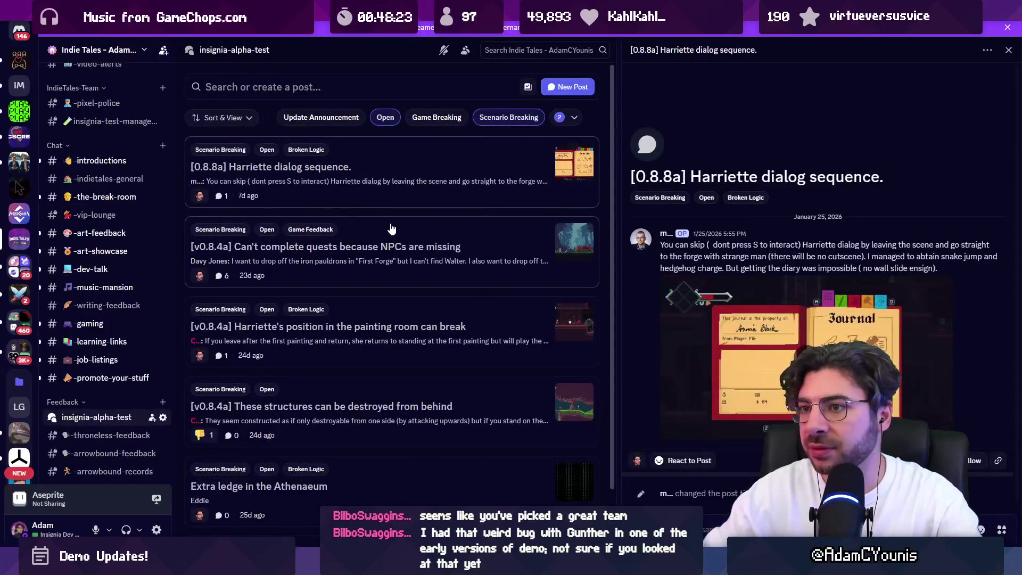
pyautogui.scroll(-2, 395, 213)
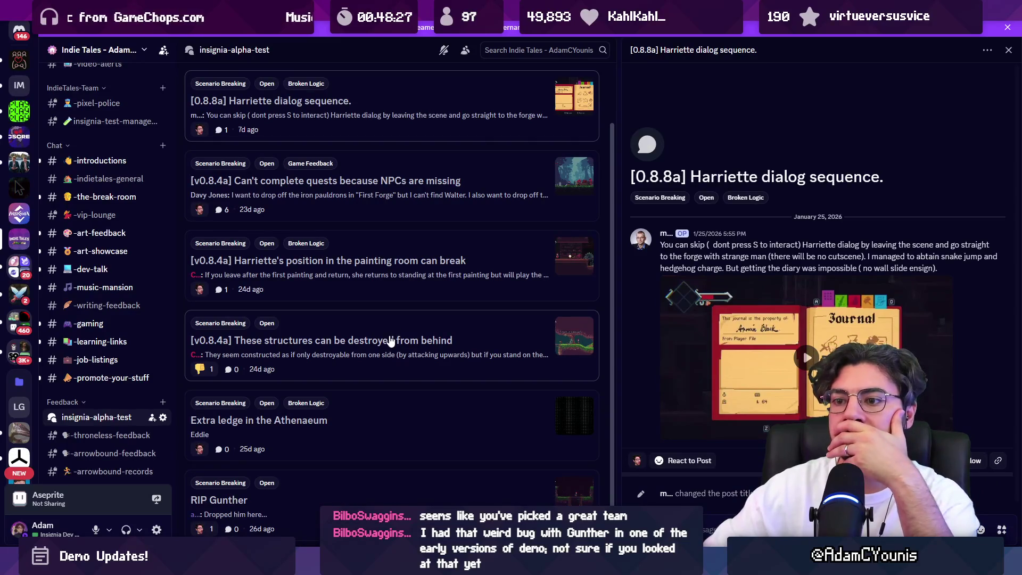
pyautogui.scroll(2, 391, 340)
pyautogui.scroll(-2, 391, 341)
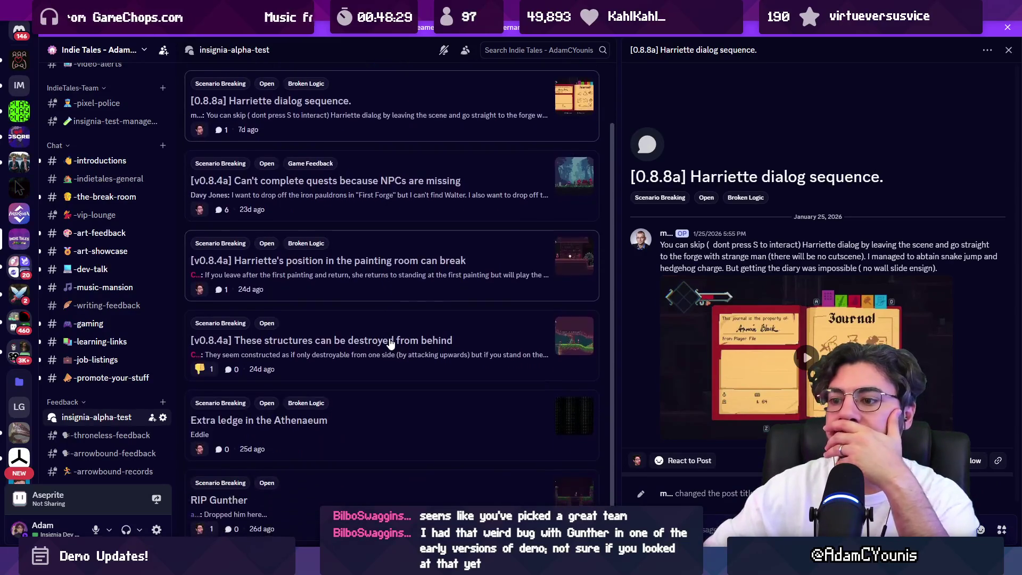
pyautogui.click(442, 501)
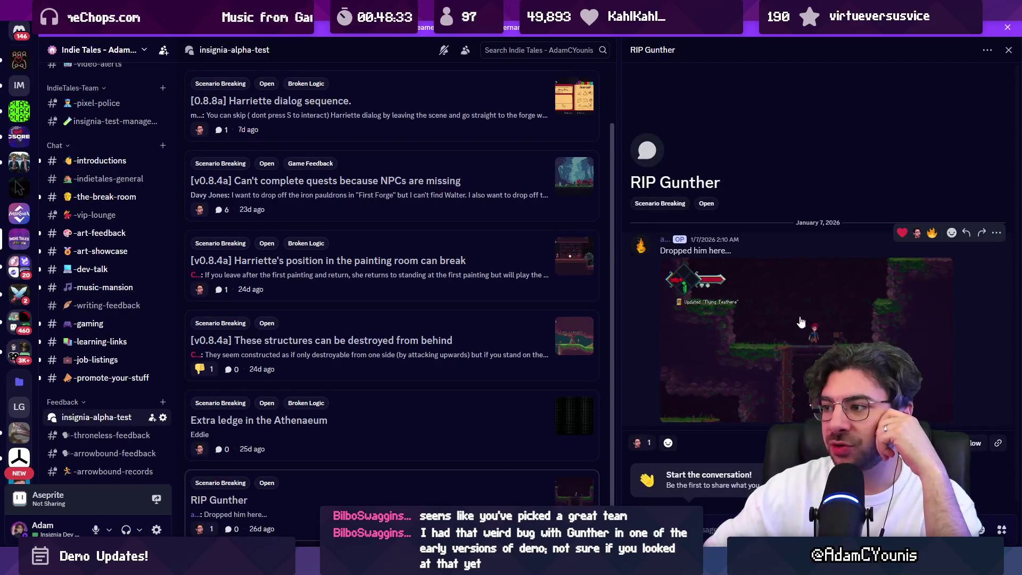
pyautogui.click(784, 359)
pyautogui.click(930, 296)
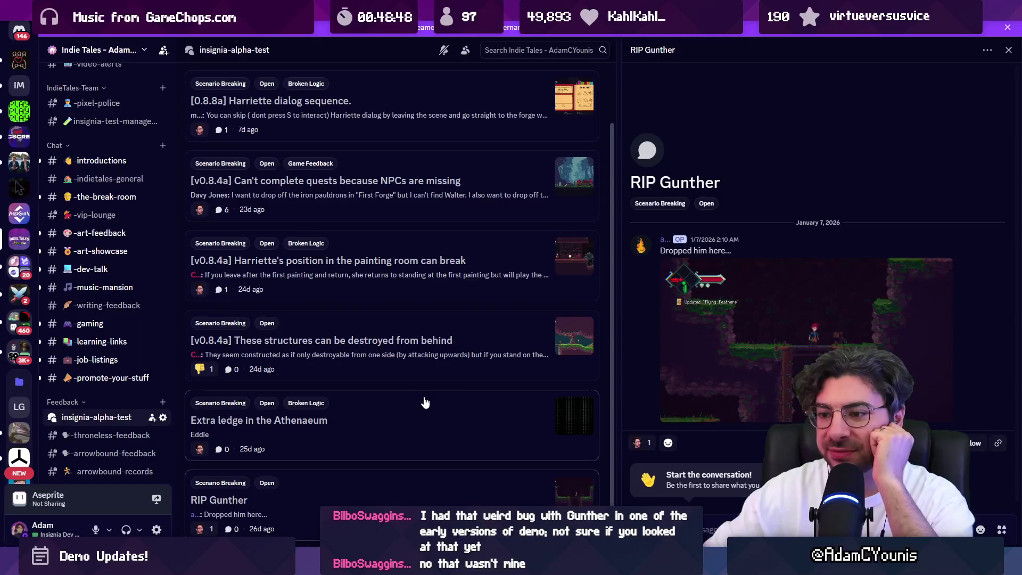
pyautogui.scroll(3, 425, 391)
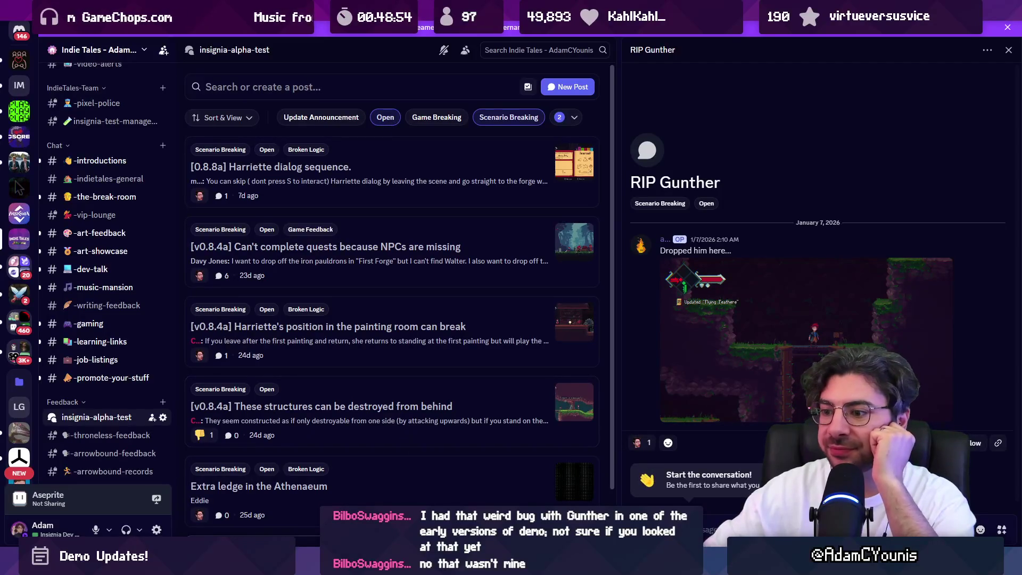
# Step: Return to Figma via Unity and duplicate the chasm task into a third card
pyautogui.hotkey('alt', 'Tab')
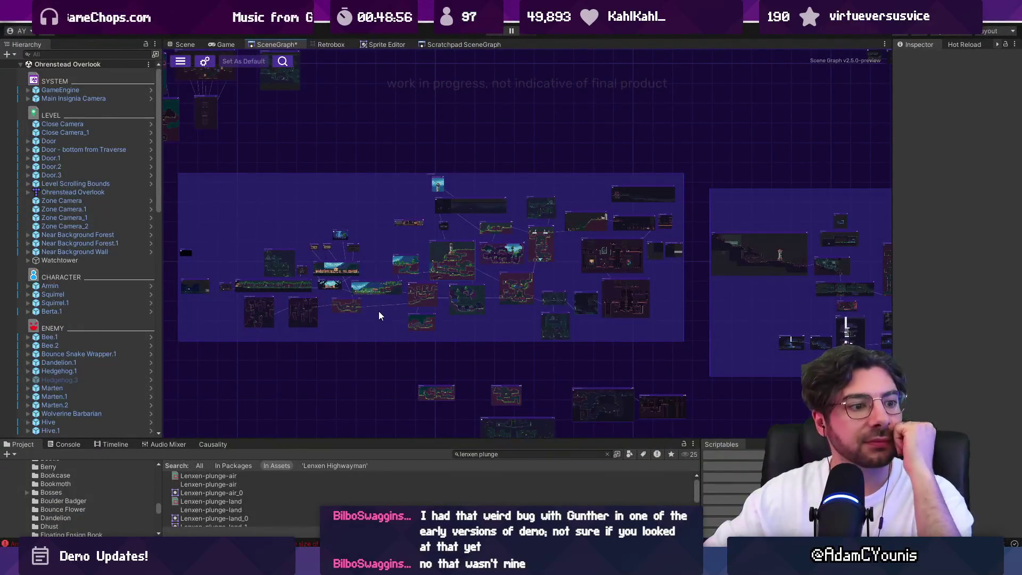
pyautogui.scroll(3, 503, 261)
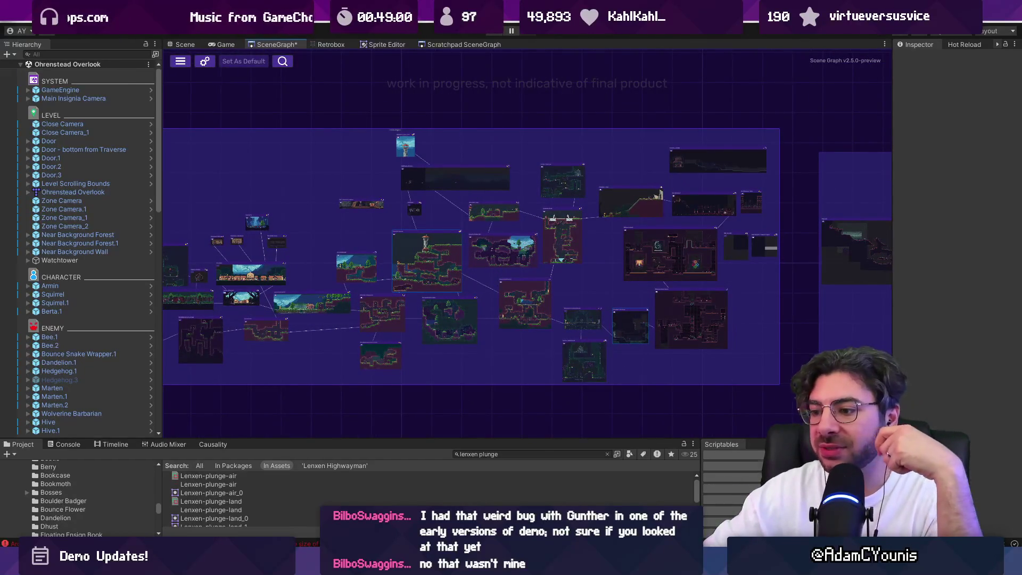
pyautogui.hotkey('alt', 'Tab')
pyautogui.press('Escape')
pyautogui.hotkey('ctrl', 'd')
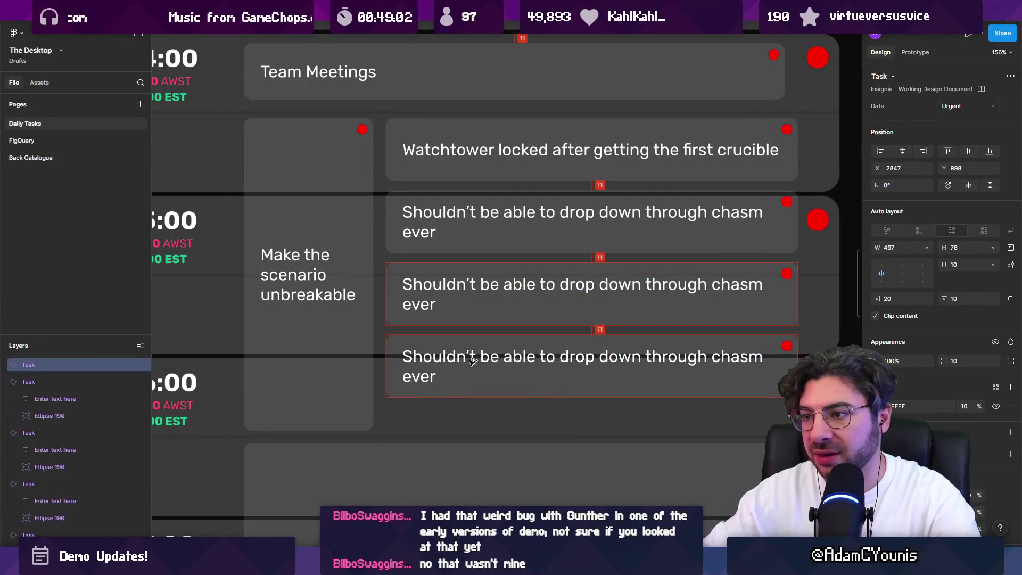
# Step: Retype the third chasm card as 'Harriette should never disappear or be in the wrong spot'
pyautogui.doubleClick(472, 361)
pyautogui.write('Should alw')
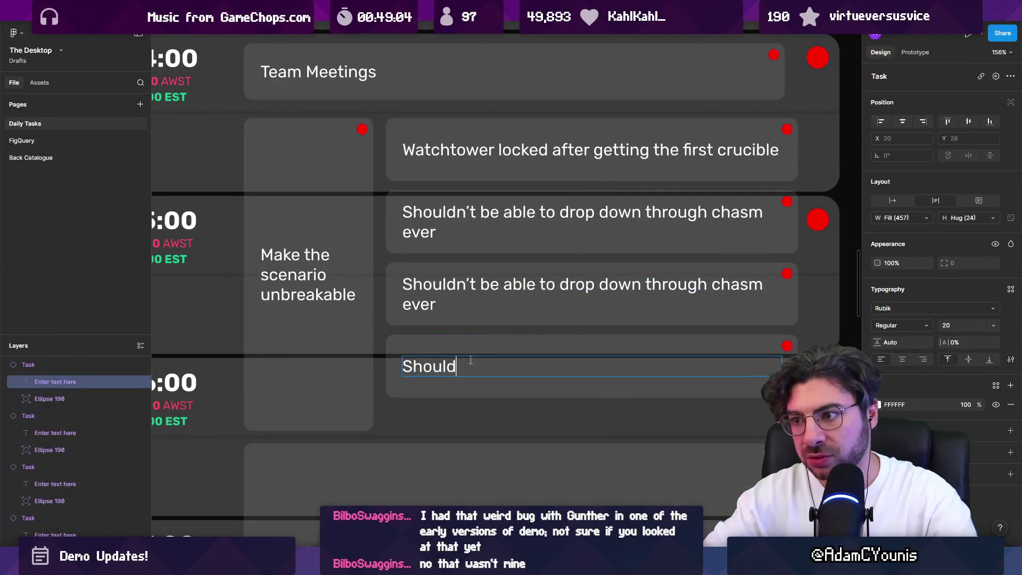
pyautogui.press('BackSpace')
pyautogui.press('BackSpace')
pyautogui.press('BackSpace')
pyautogui.press('BackSpace')
pyautogui.press('BackSpace')
pyautogui.write('Harriette should never dis')
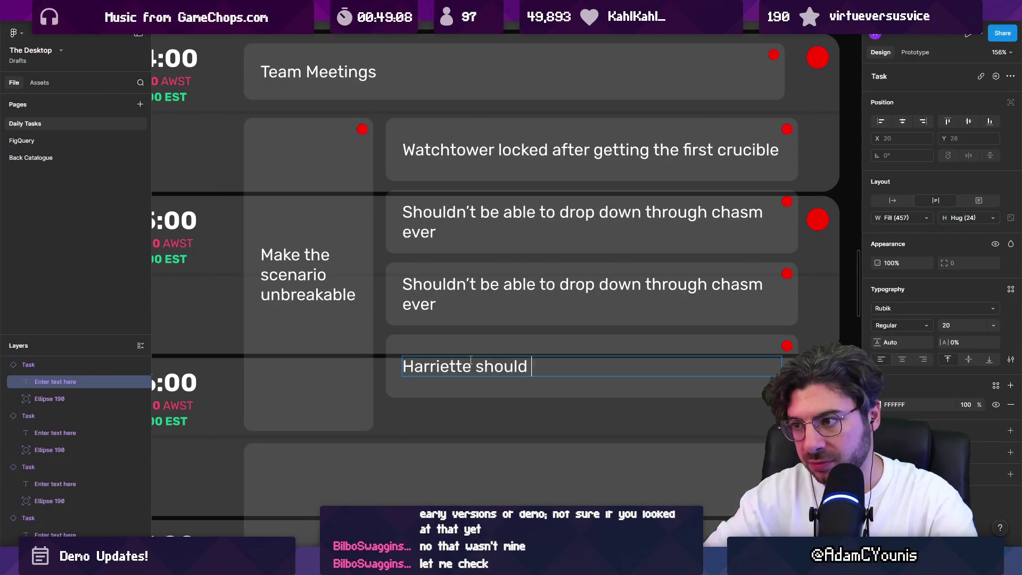
pyautogui.write('o')
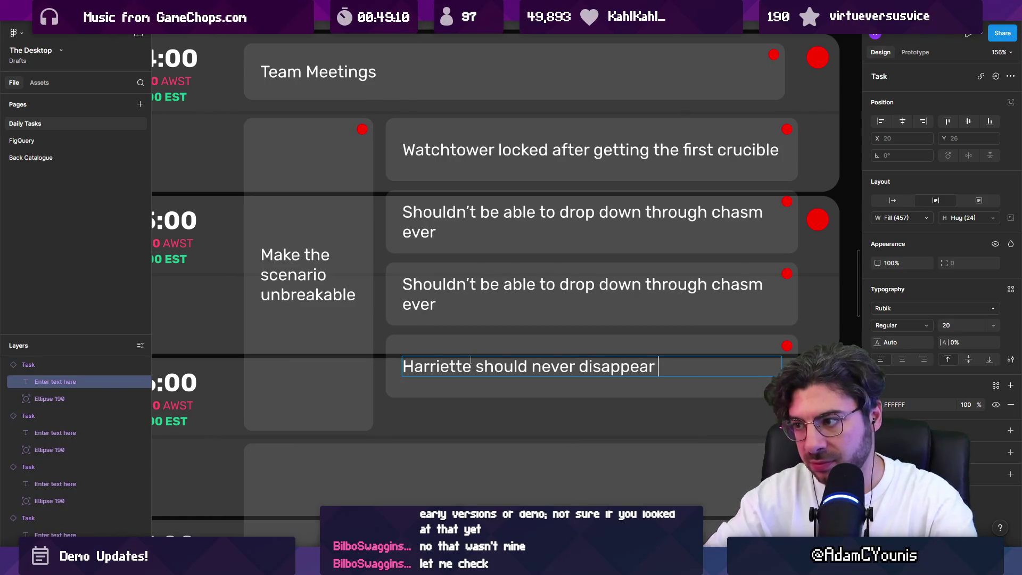
pyautogui.write('r be')
pyautogui.press('BackSpace')
pyautogui.press('BackSpace')
pyautogui.write('be in')
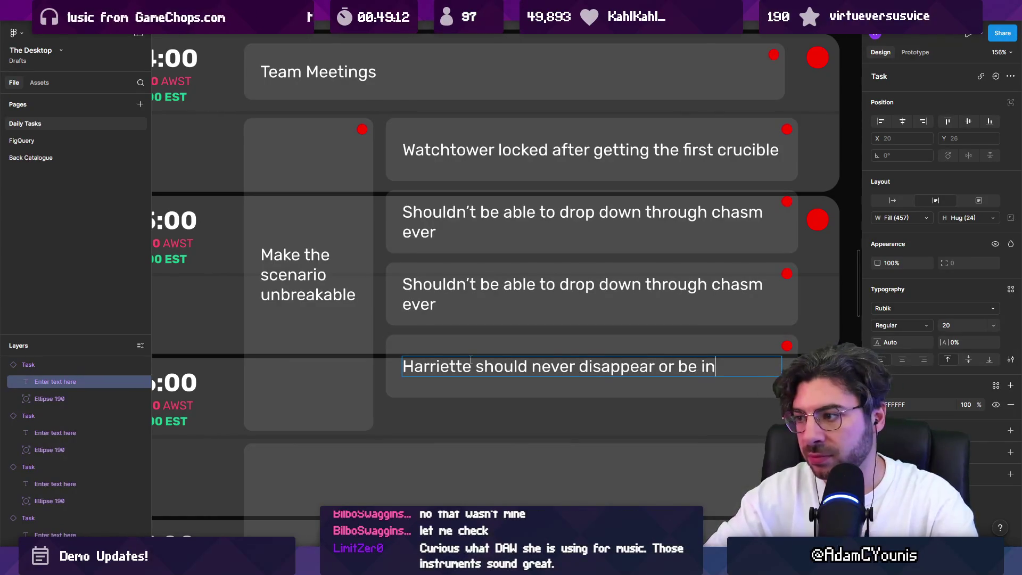
pyautogui.write(' the wrong spot')
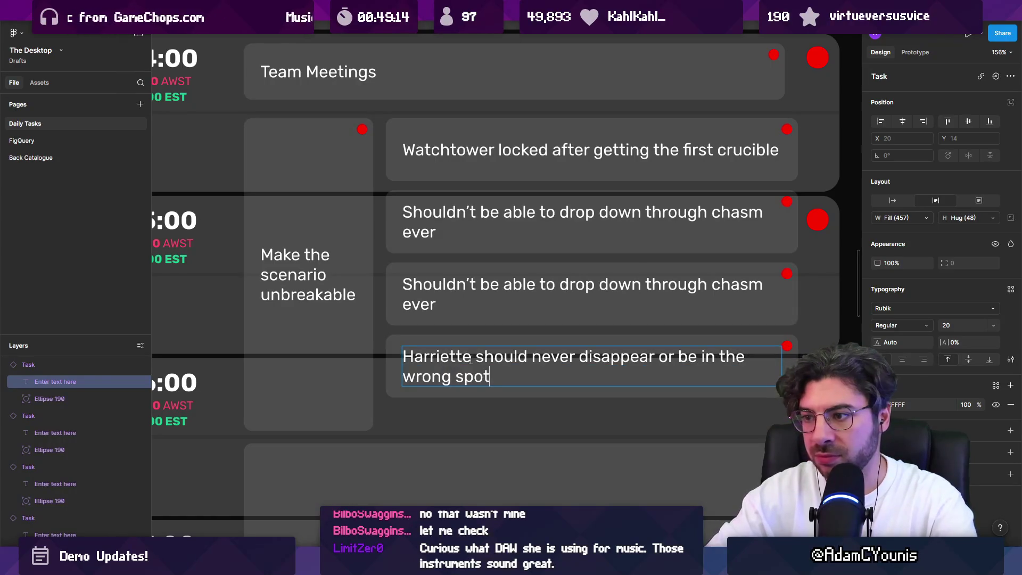
pyautogui.press('Escape')
pyautogui.press('Escape')
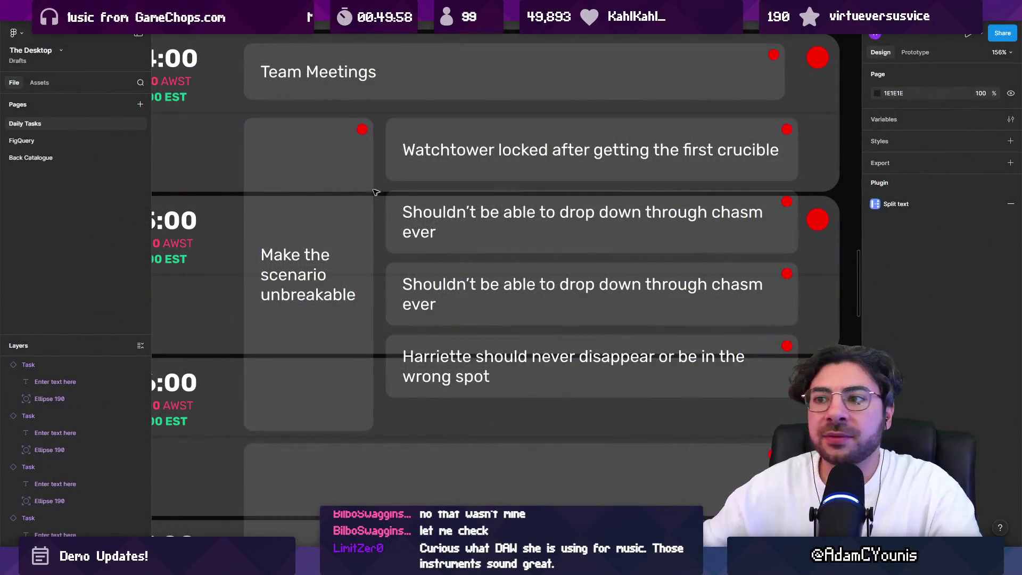
pyautogui.keyDown('ctrl'); pyautogui.scroll(-5, 359, 215); pyautogui.keyUp('ctrl')
# Step: Shrink the Demo Updates block from 377 to 79 tall
pyautogui.keyDown('ctrl'); pyautogui.scroll(5, 373, 256); pyautogui.keyUp('ctrl')
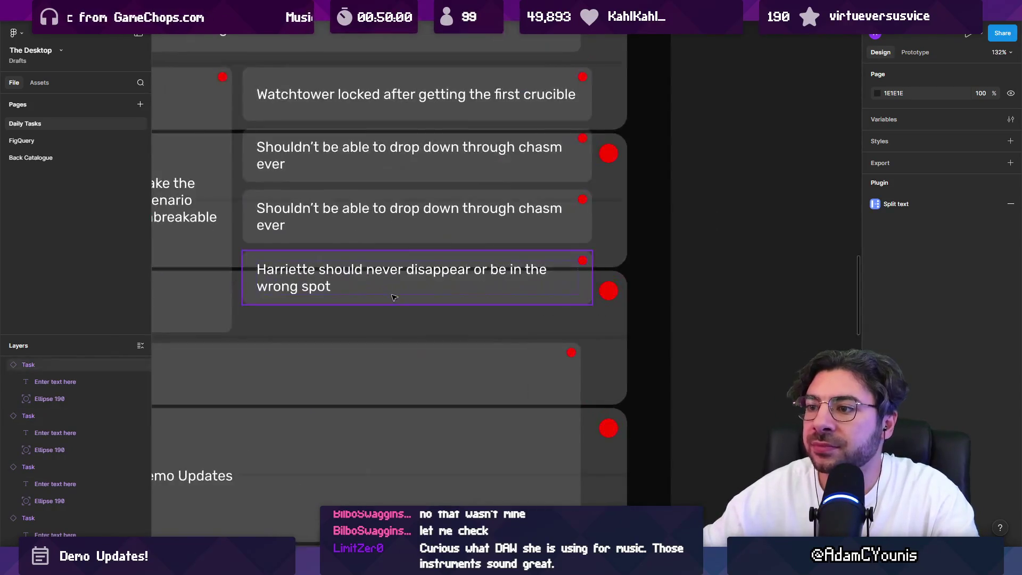
pyautogui.click(378, 301)
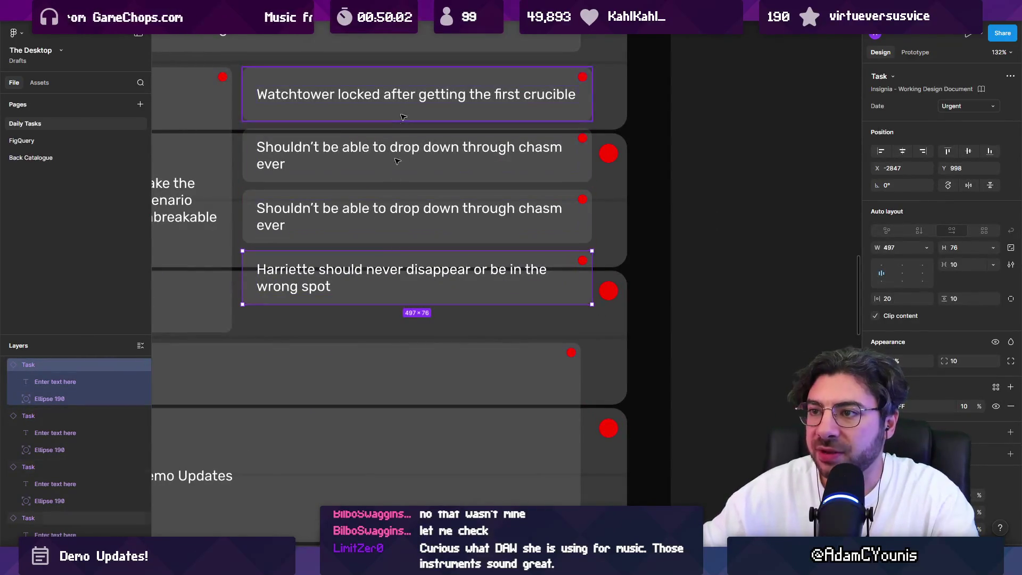
pyautogui.keyDown('ctrl'); pyautogui.scroll(-5, 342, 251); pyautogui.keyUp('ctrl')
pyautogui.click(384, 190)
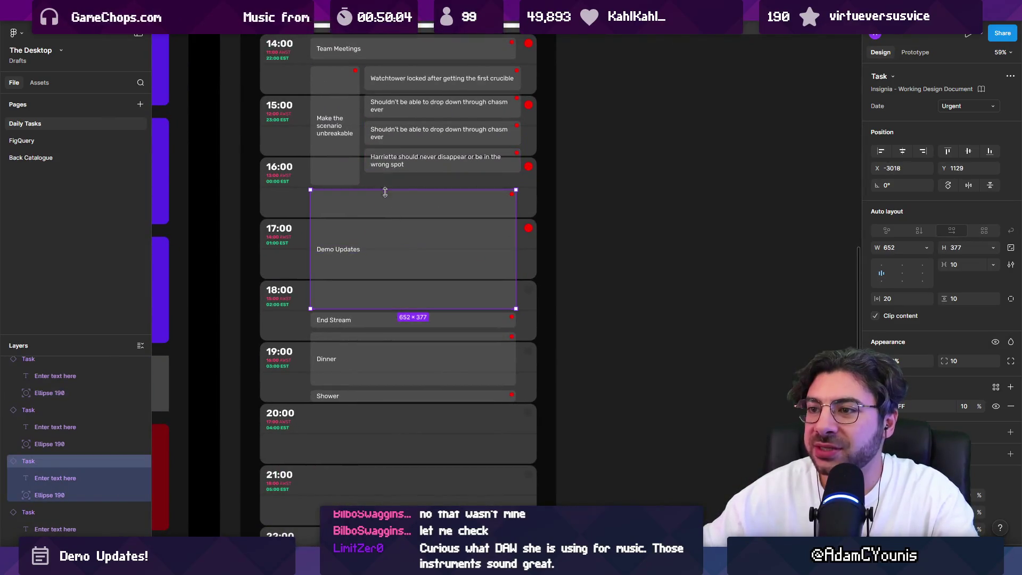
pyautogui.moveTo(384, 189); pyautogui.dragTo(385, 284)
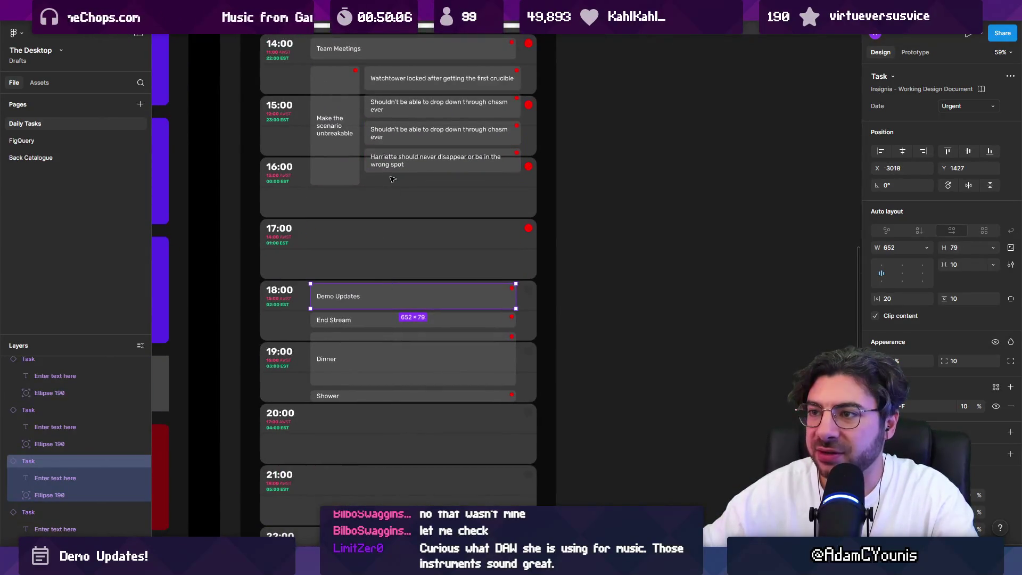
pyautogui.keyDown('ctrl'); pyautogui.scroll(3, 391, 176); pyautogui.keyUp('ctrl')
# Step: Duplicate the Harriette card and make it read 'Quests should probably not be unfinishable in the demo'
pyautogui.hotkey('ctrl', 'd')
pyautogui.doubleClick(385, 212)
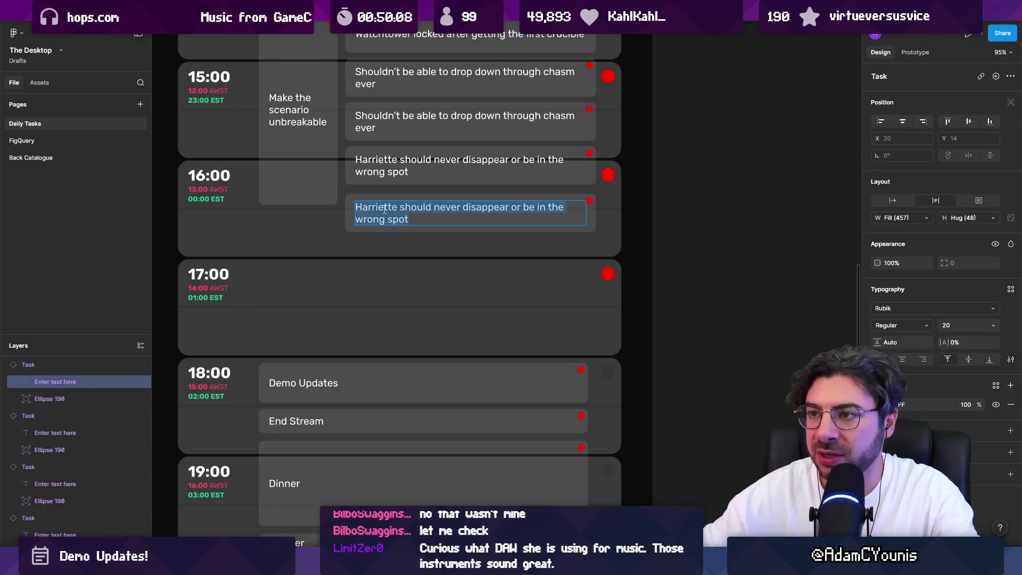
pyautogui.write('Q')
pyautogui.press('BackSpace')
pyautogui.press('BackSpace')
pyautogui.press('BackSpace')
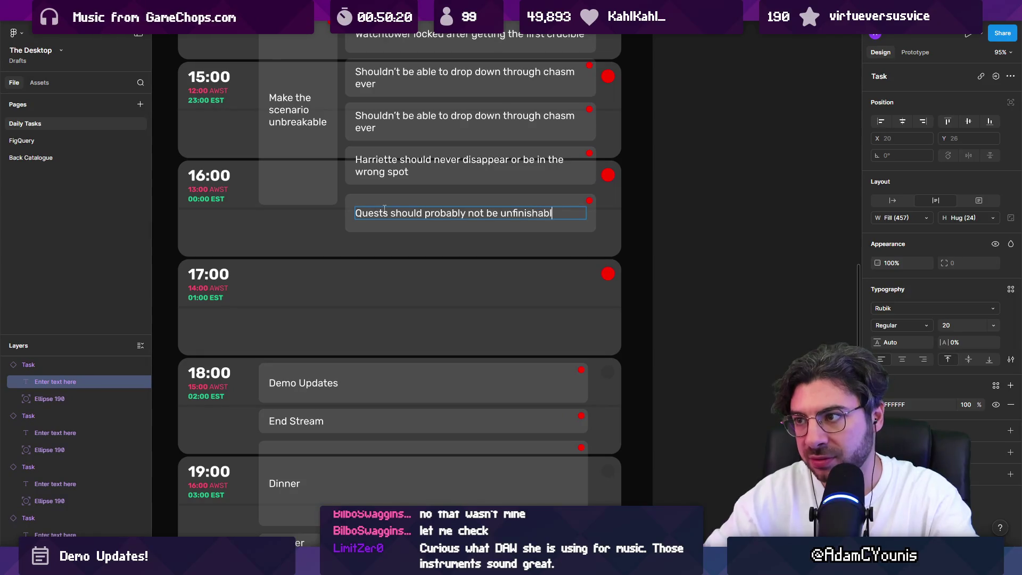
pyautogui.write('e in the demo')
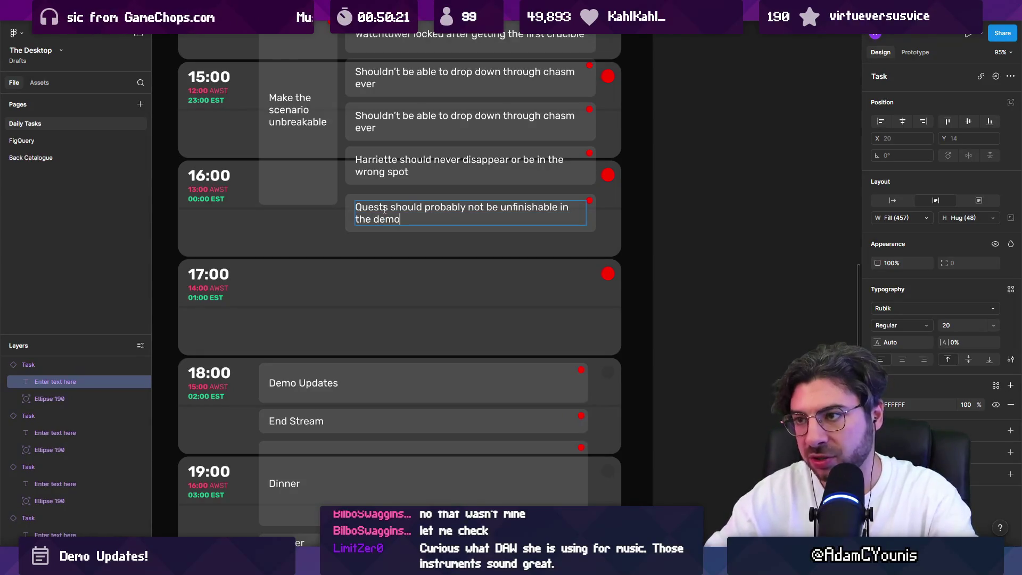
pyautogui.press('Escape')
pyautogui.press('Escape')
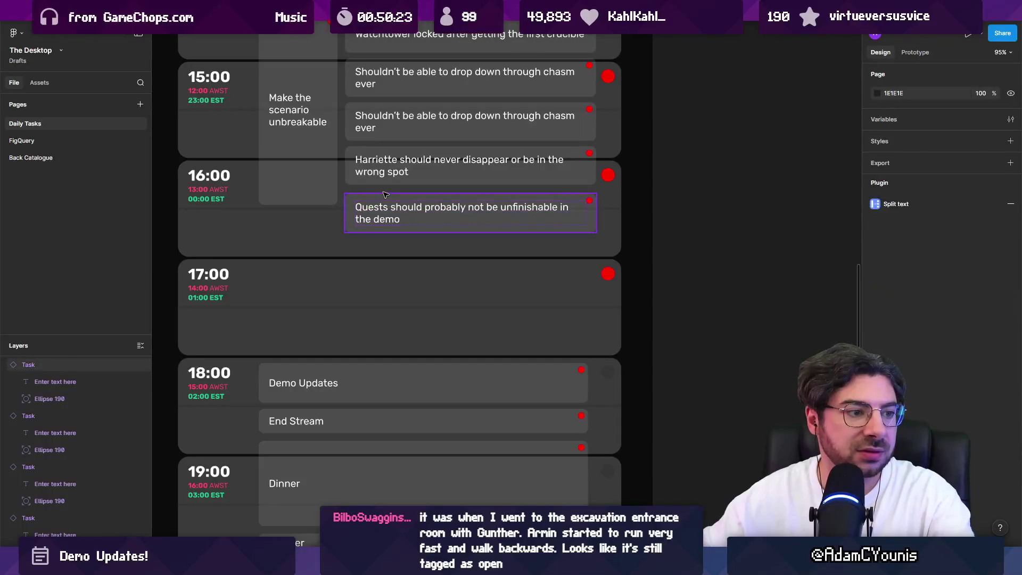
pyautogui.scroll(2, 341, 213)
# Step: Shorten the unbreakable group and add a Quests copy reading 'Carrying gunther to excavation room????'
pyautogui.scroll(3, 336, 214)
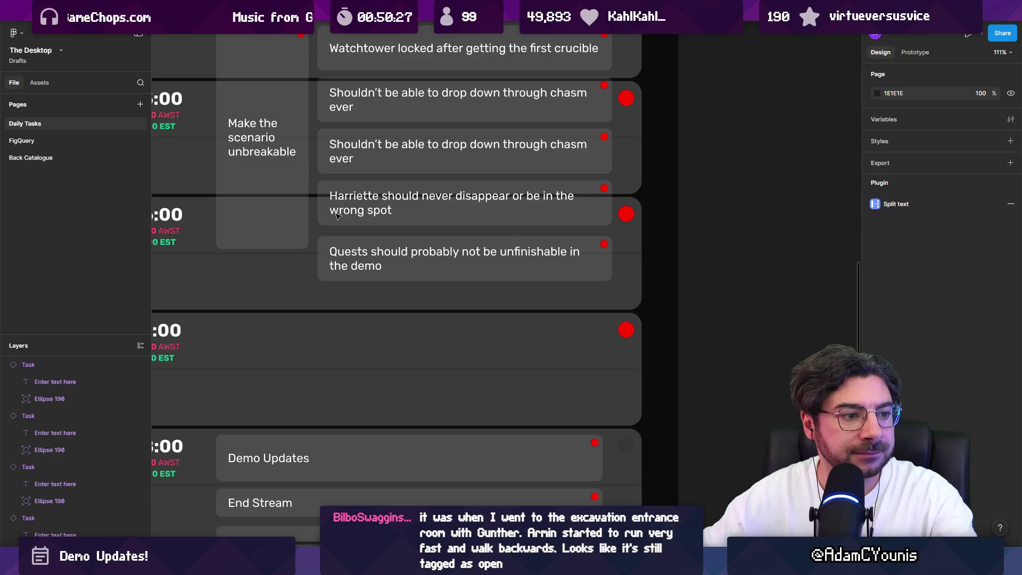
pyautogui.click(265, 239)
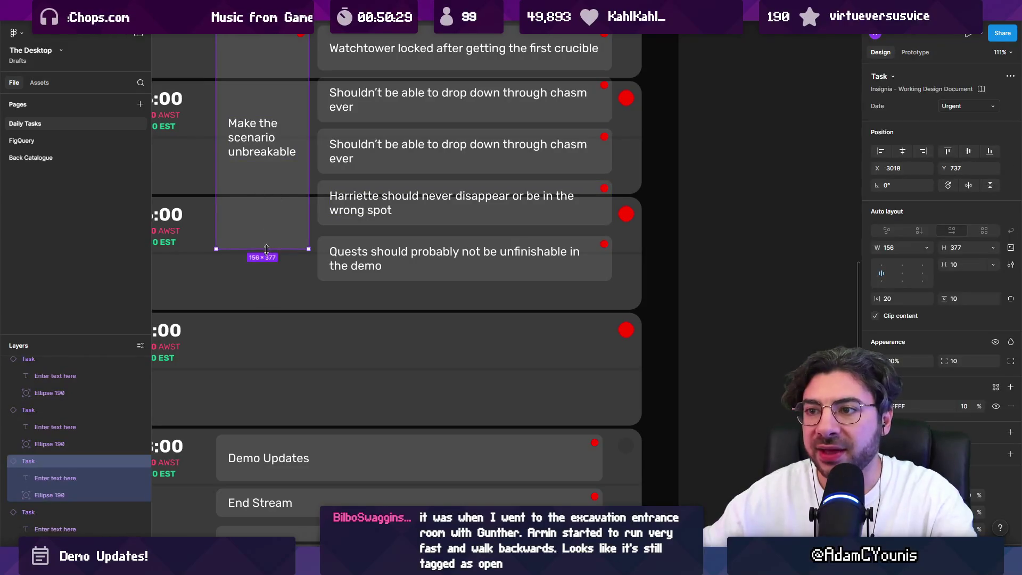
pyautogui.moveTo(267, 249); pyautogui.dragTo(266, 226)
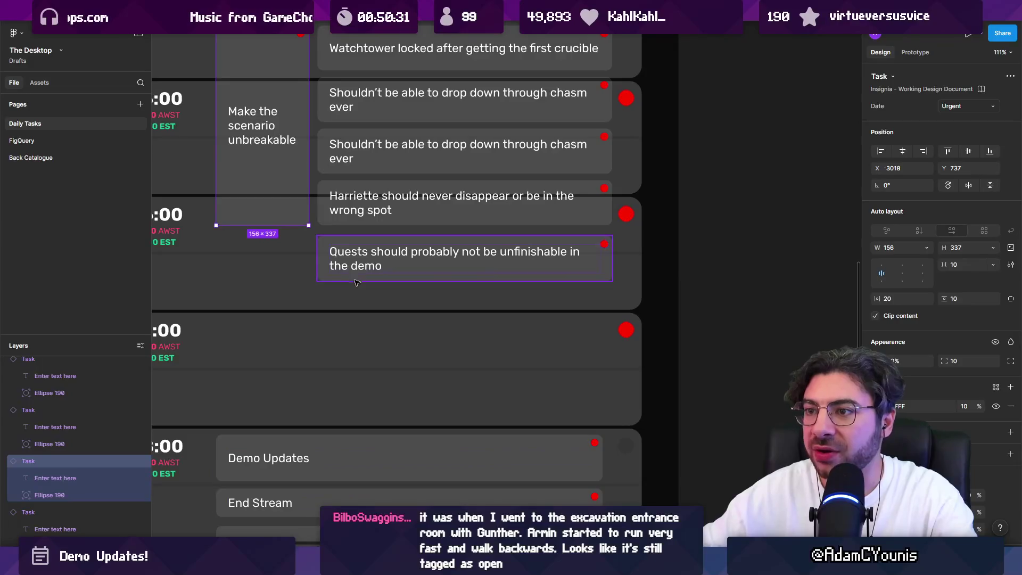
pyautogui.click(358, 262)
pyautogui.moveTo(358, 262); pyautogui.dragTo(358, 309)
pyautogui.doubleClick(358, 309)
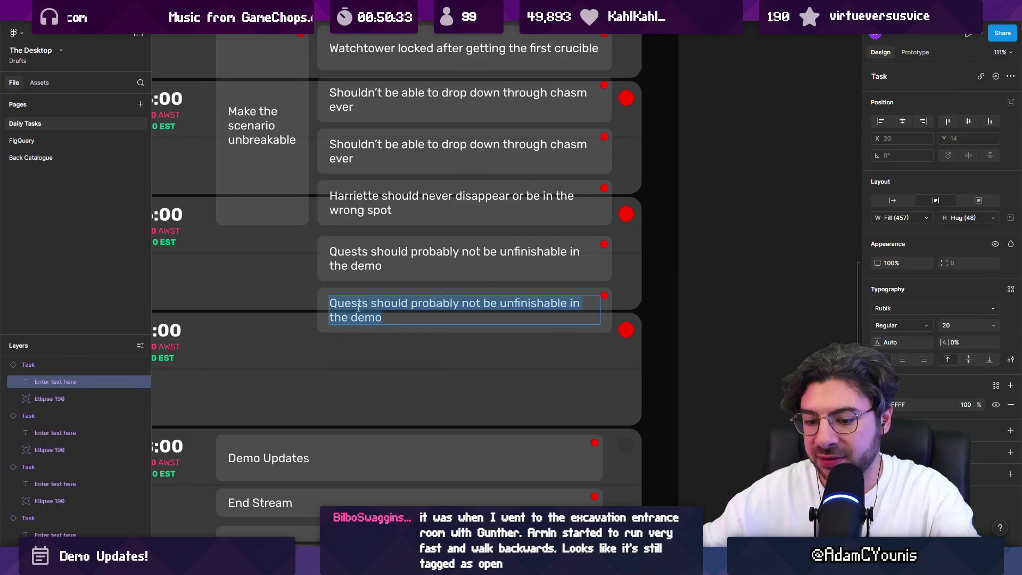
pyautogui.write('CVa')
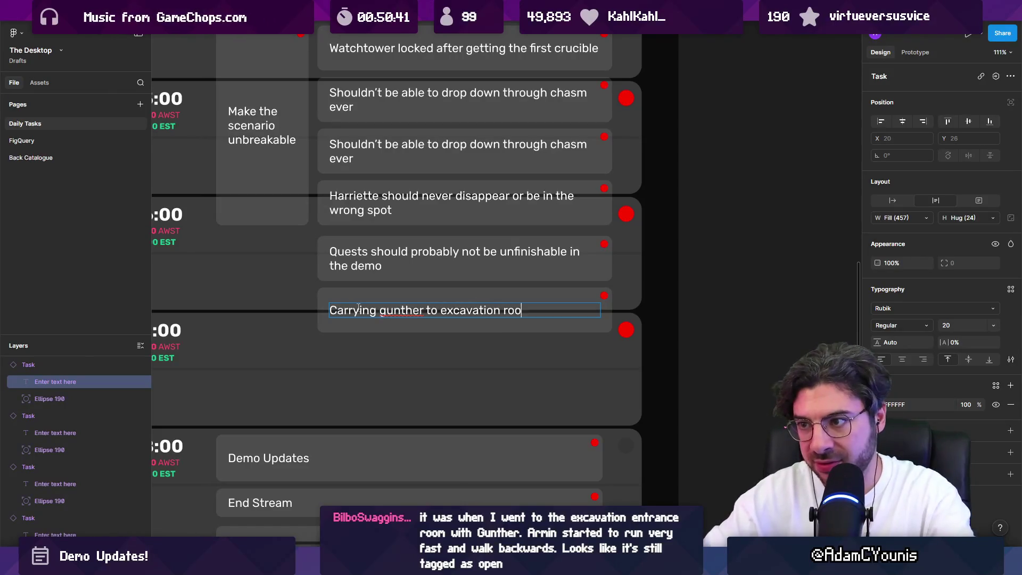
pyautogui.press('Escape')
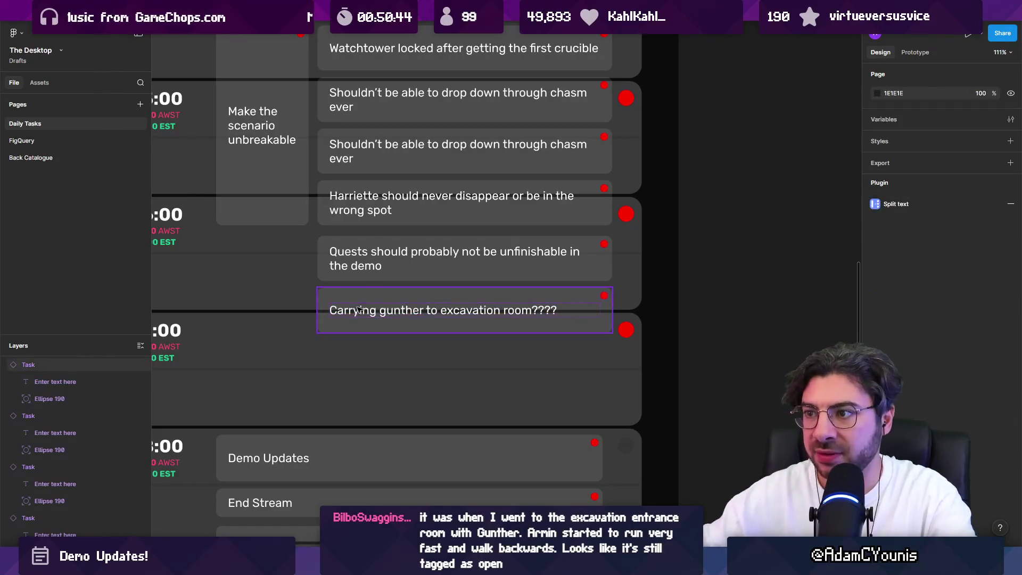
# Step: Widen the Quests and Carrying gunther cards and place Carrying gunther above Quests at 16:00
pyautogui.click(325, 250)
pyautogui.moveTo(318, 249); pyautogui.dragTo(216, 249)
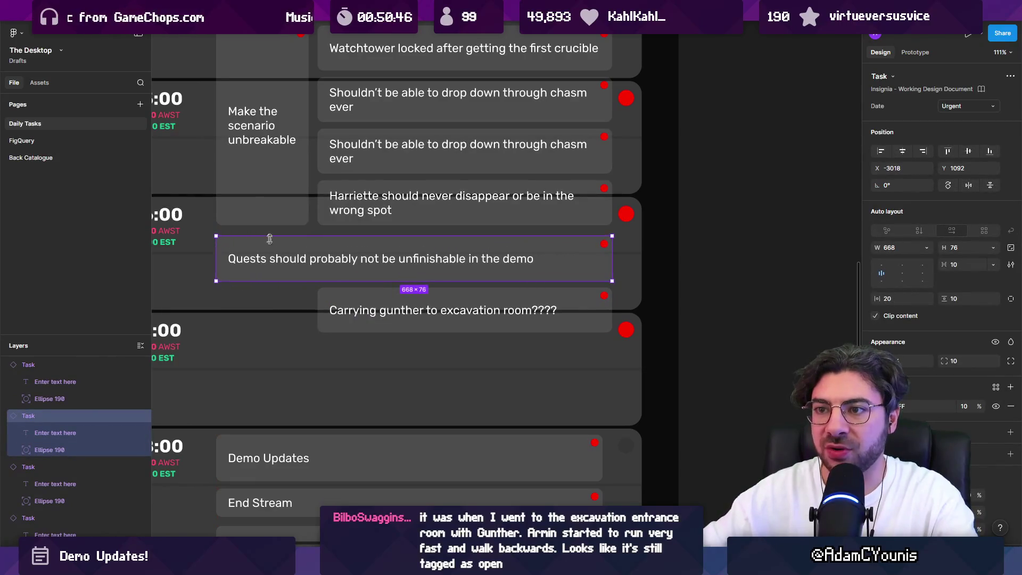
pyautogui.click(325, 308)
pyautogui.moveTo(318, 308)
pyautogui.mouseDown()
pyautogui.moveTo(206, 308)
pyautogui.moveTo(216, 308)
pyautogui.mouseUp()
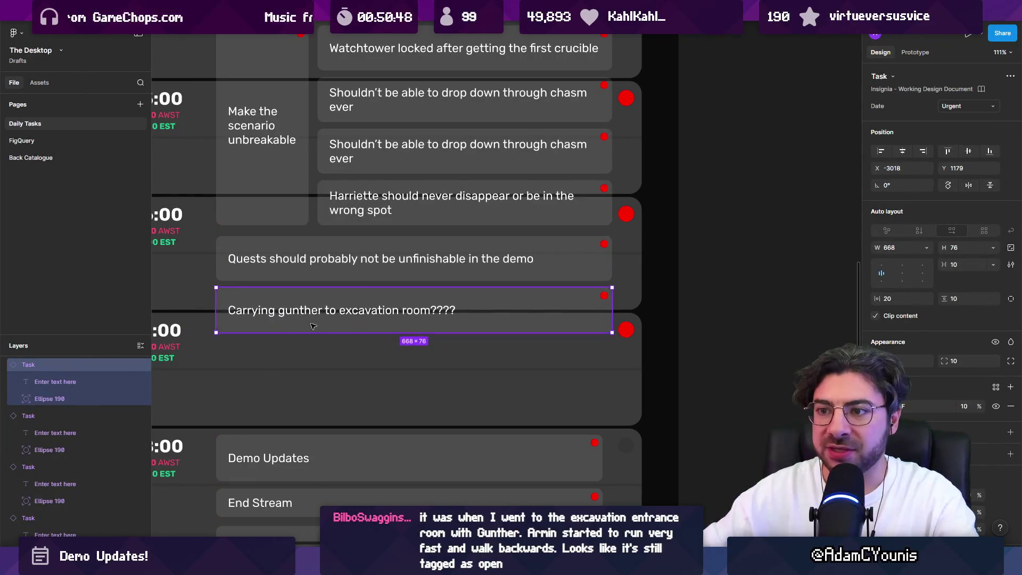
pyautogui.moveTo(257, 250); pyautogui.dragTo(258, 357)
pyautogui.moveTo(264, 307); pyautogui.dragTo(263, 256)
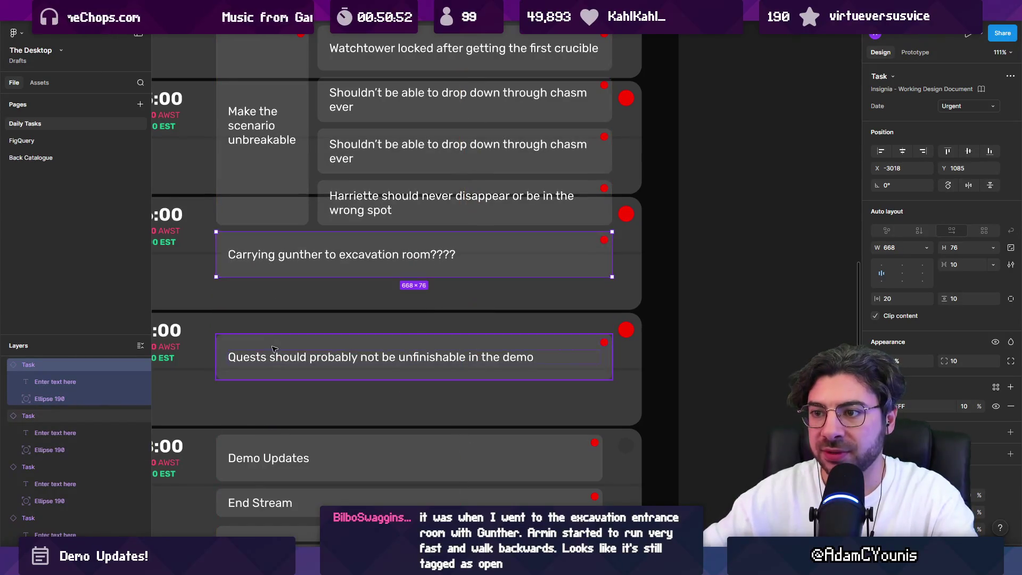
pyautogui.moveTo(256, 357); pyautogui.dragTo(256, 306)
# Step: Select the Watchtower task card, then switch over to Unity
pyautogui.scroll(-5, 323, 351)
pyautogui.click(530, 326)
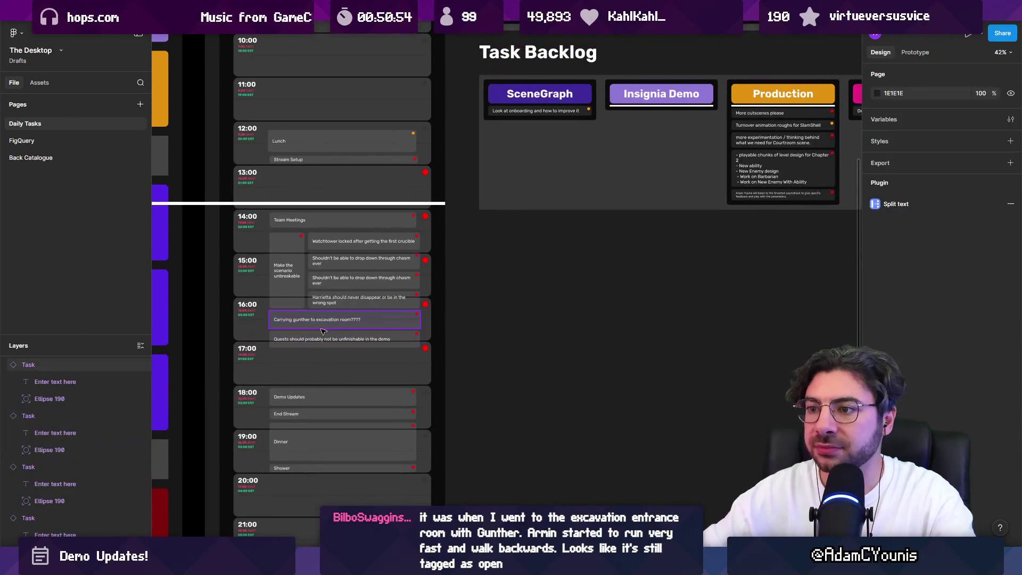
pyautogui.scroll(4, 319, 326)
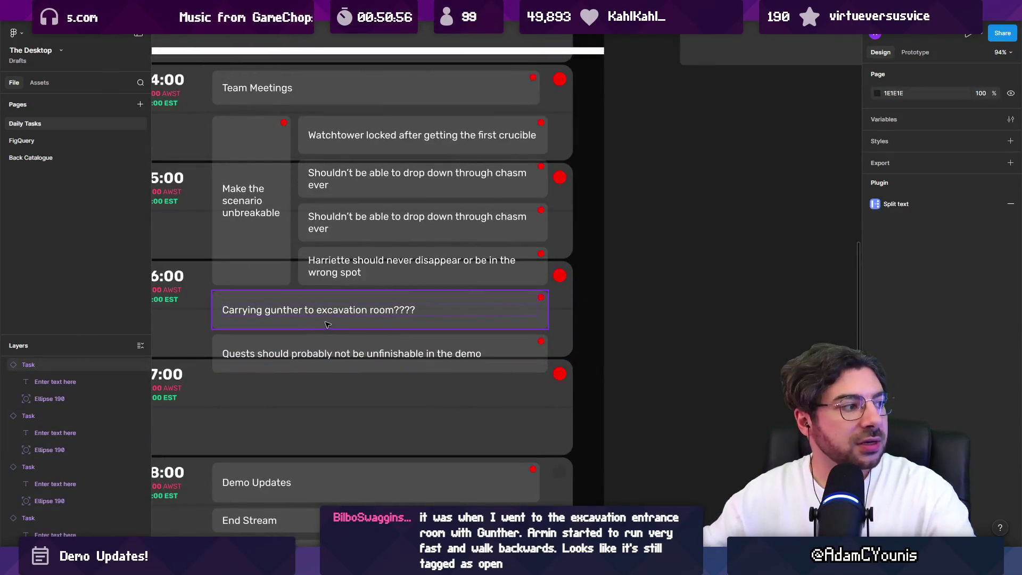
pyautogui.click(389, 155)
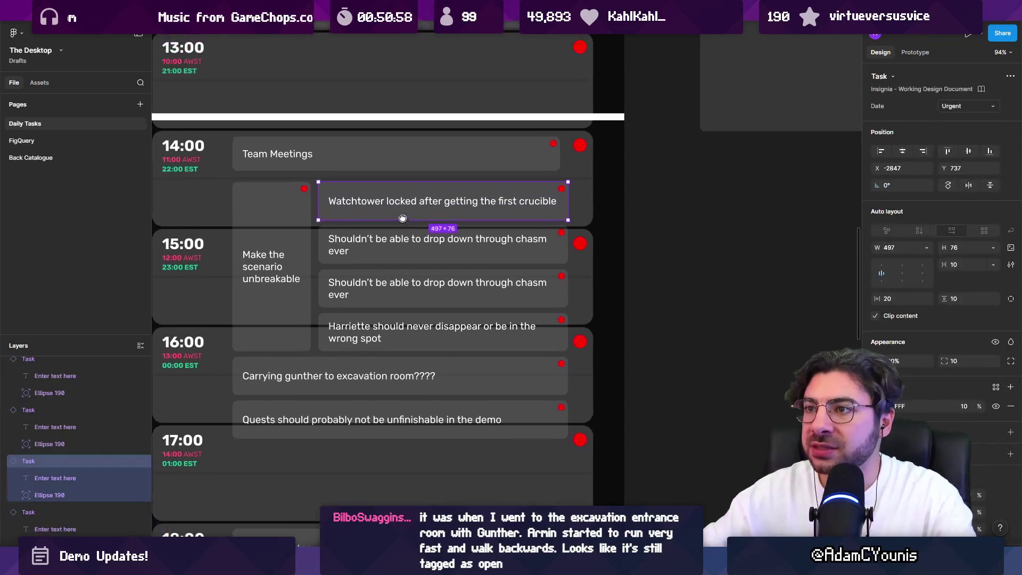
pyautogui.scroll(5, 389, 160)
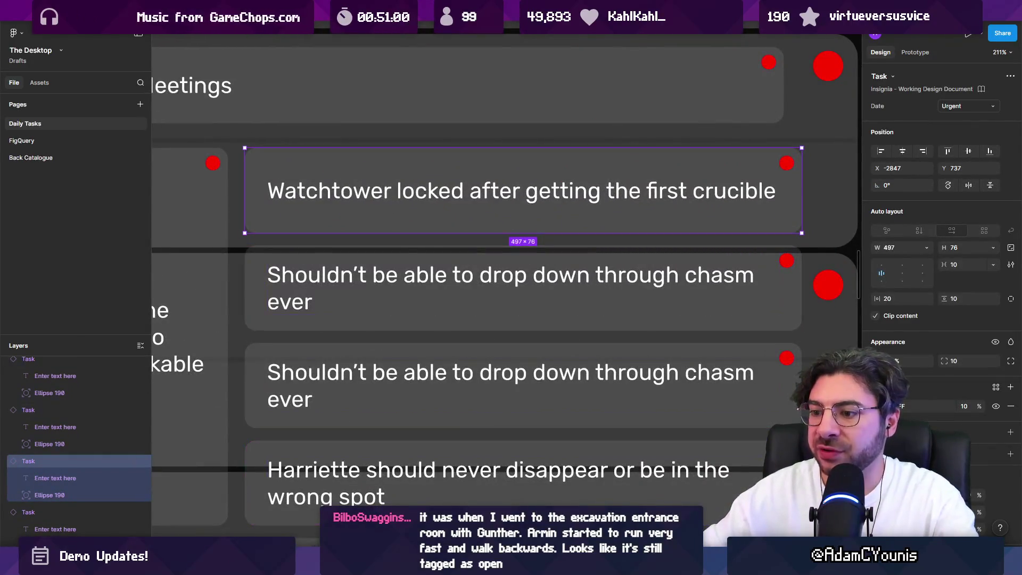
pyautogui.hotkey('alt', 'Tab')
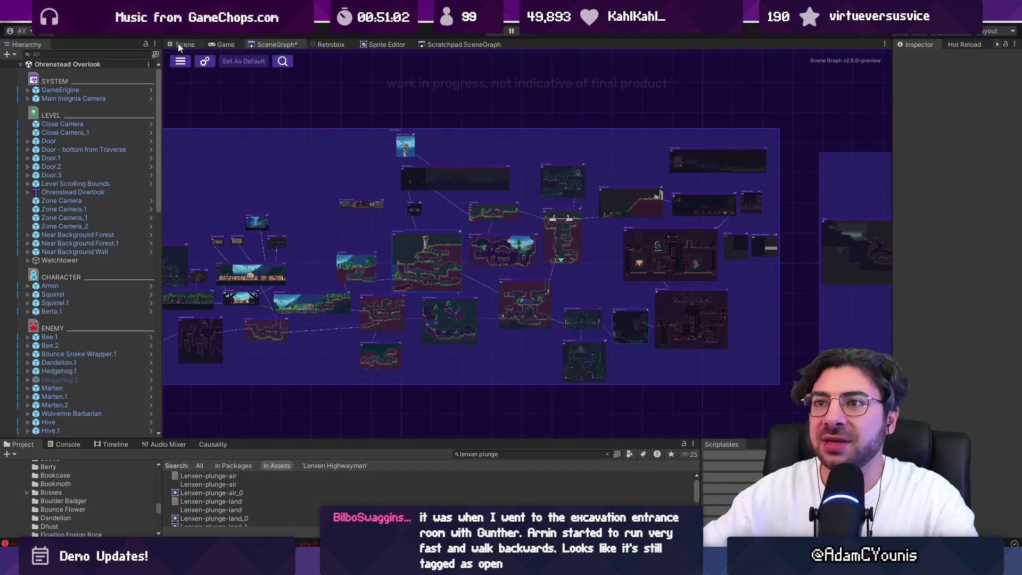
# Step: Switch to the Scene view and zoom in on the Ohrenstead Overlook level
pyautogui.click(178, 44)
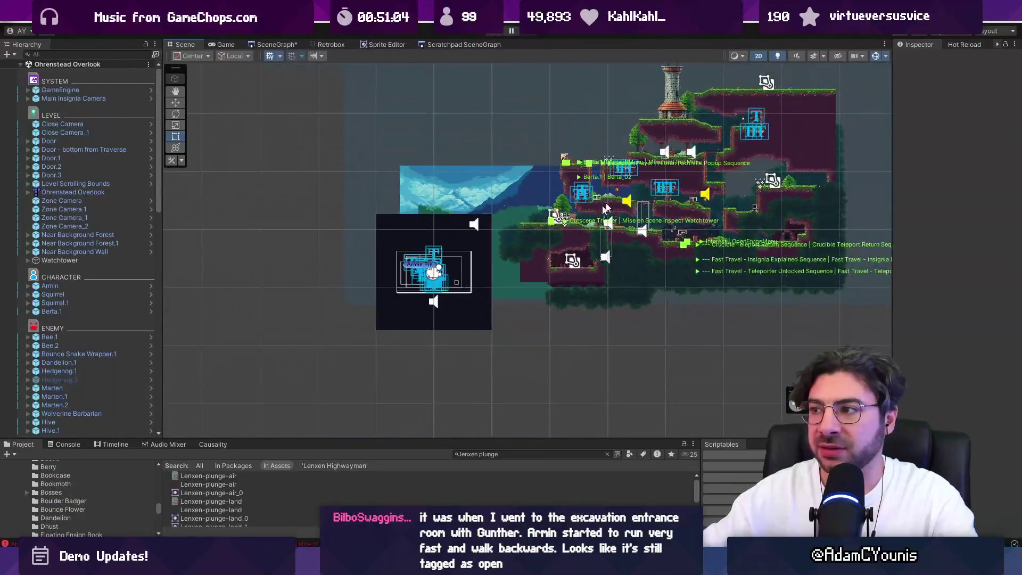
pyautogui.scroll(10, 530, 290)
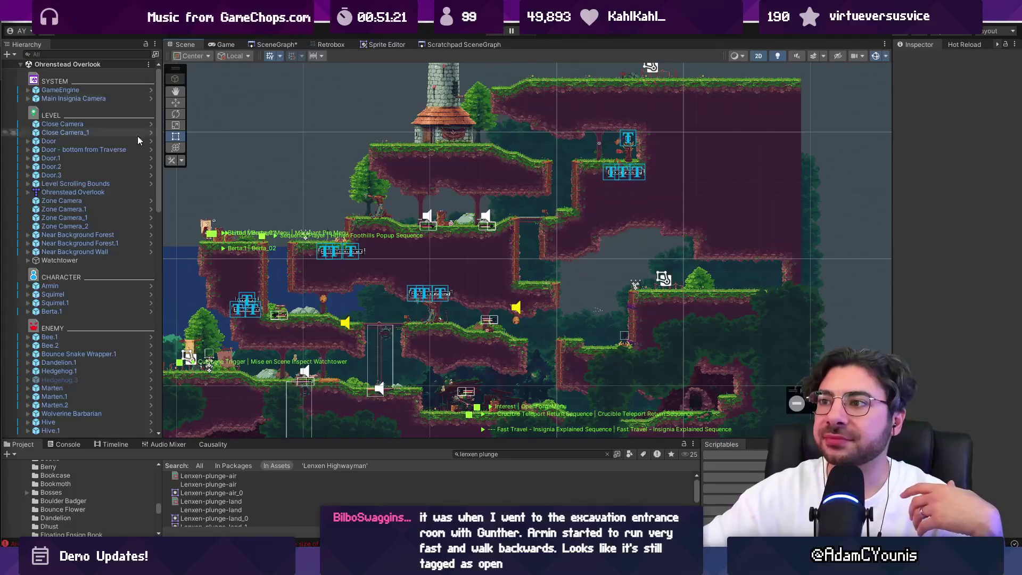
pyautogui.scroll(5, 320, 263)
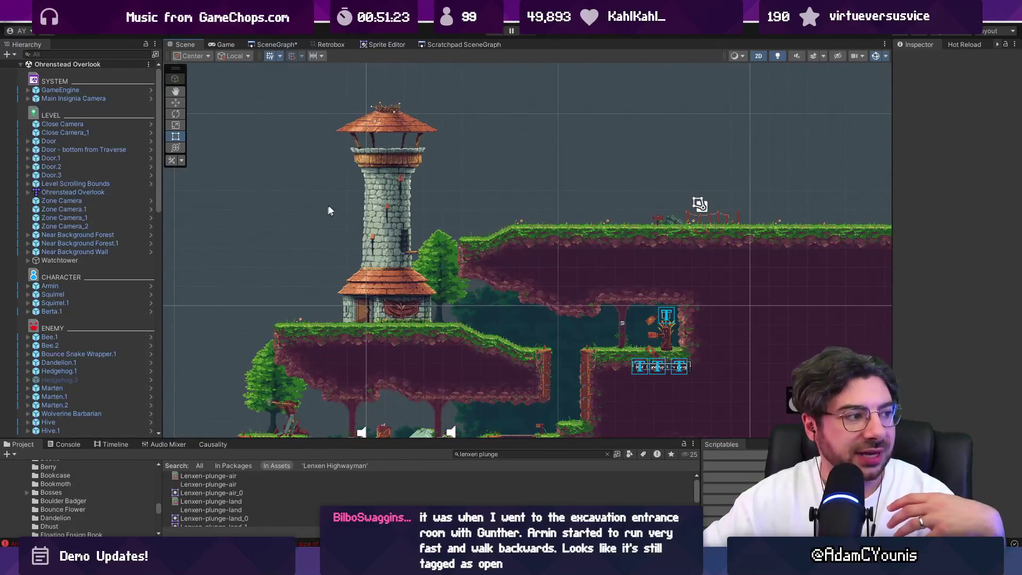
pyautogui.scroll(2, 456, 320)
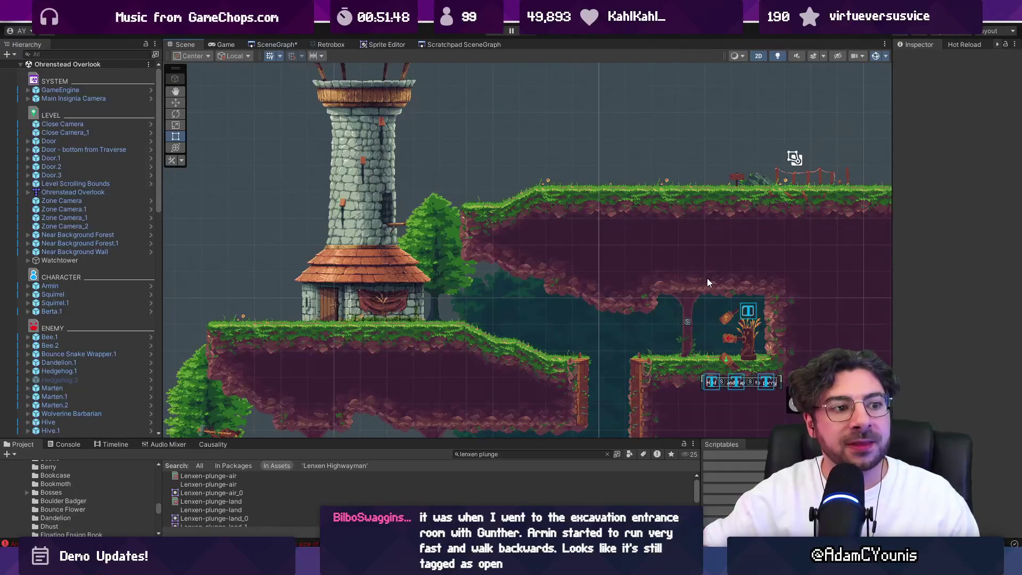
pyautogui.scroll(-2, 707, 278)
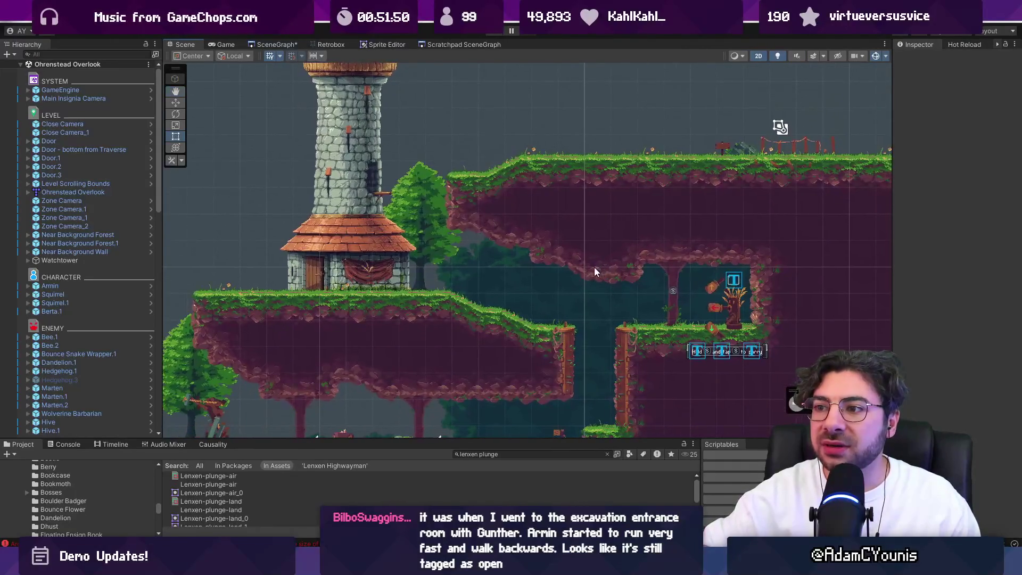
pyautogui.scroll(2, 579, 270)
pyautogui.scroll(1, 576, 270)
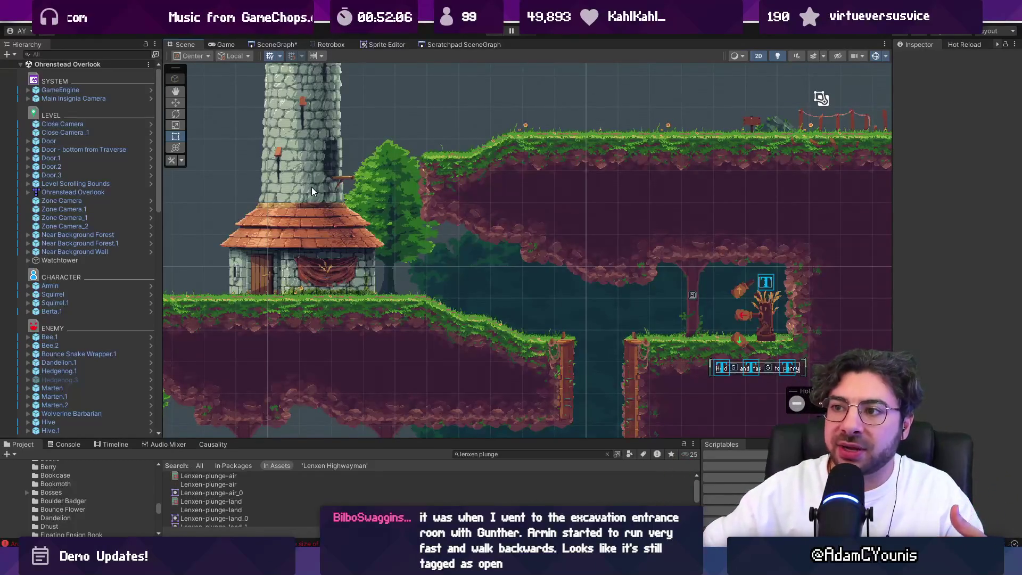
pyautogui.scroll(-3, 337, 257)
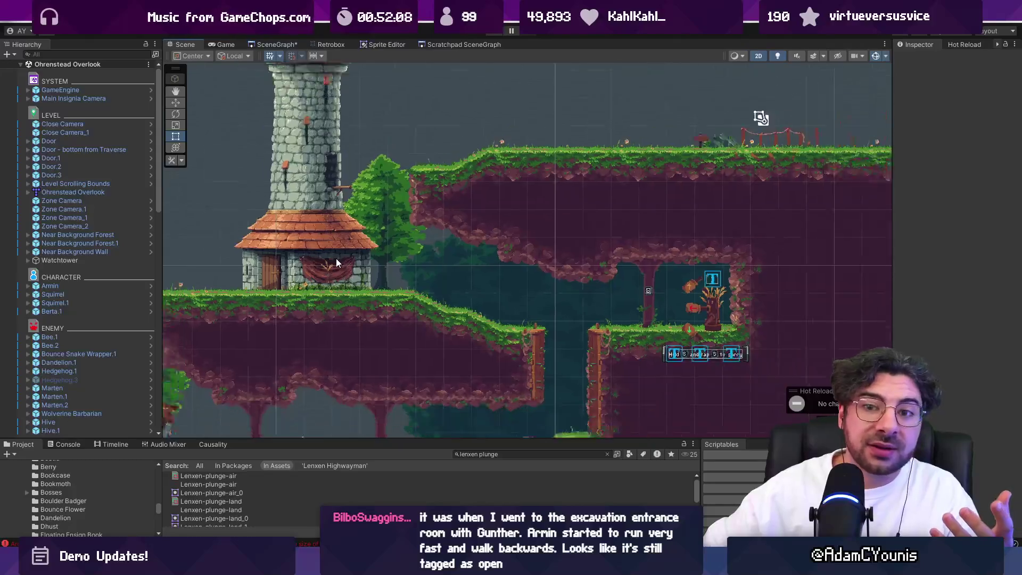
# Step: Pan and zoom around the watchtower house and its neighbouring cliff rooms
pyautogui.moveTo(338, 286)
pyautogui.mouseDown()
pyautogui.moveTo(479, 139)
pyautogui.moveTo(404, 223)
pyautogui.moveTo(469, 197)
pyautogui.moveTo(476, 204)
pyautogui.moveTo(437, 181)
pyautogui.moveTo(494, 219)
pyautogui.mouseUp()
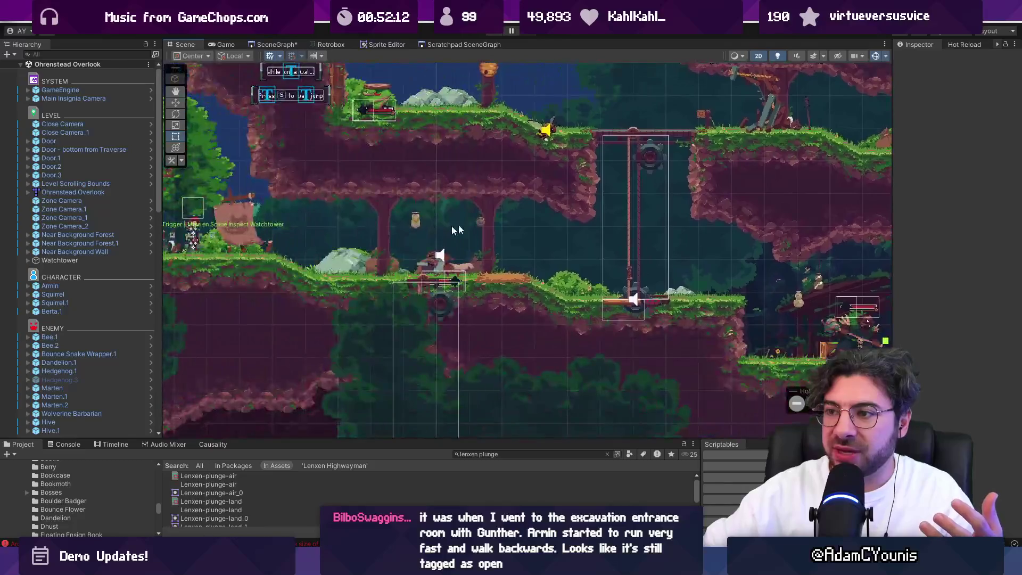
pyautogui.scroll(5, 564, 307)
pyautogui.scroll(-5, 560, 324)
pyautogui.moveTo(561, 323); pyautogui.dragTo(618, 91)
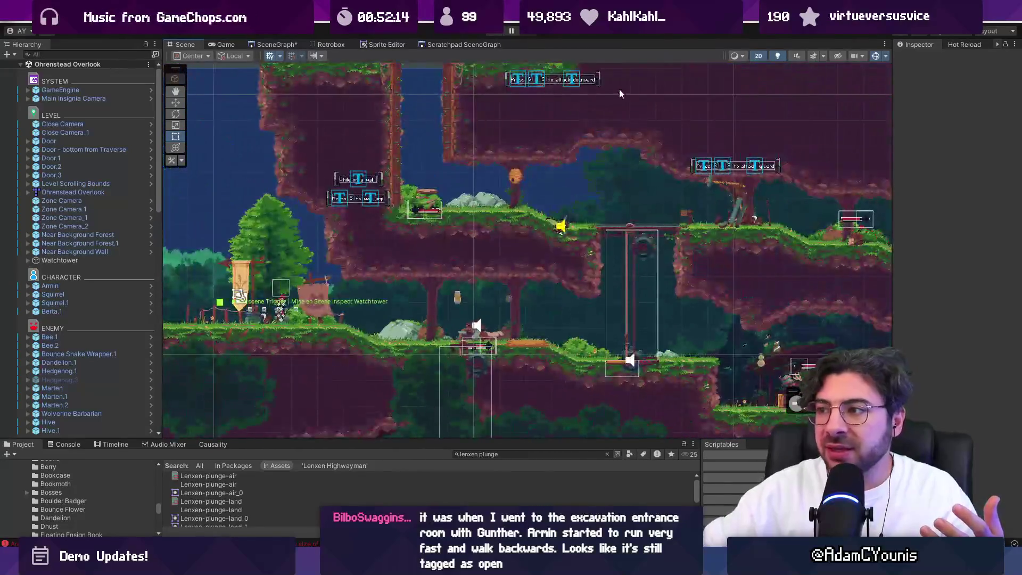
pyautogui.scroll(3, 619, 91)
pyautogui.scroll(3, 460, 260)
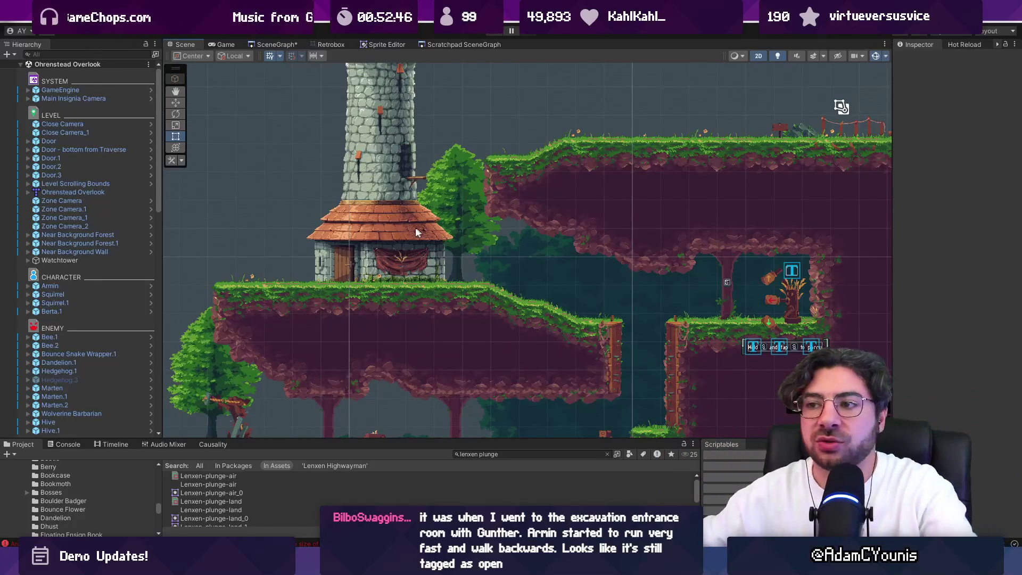
pyautogui.scroll(2, 439, 241)
pyautogui.scroll(1, 440, 242)
pyautogui.moveTo(495, 230); pyautogui.dragTo(427, 239)
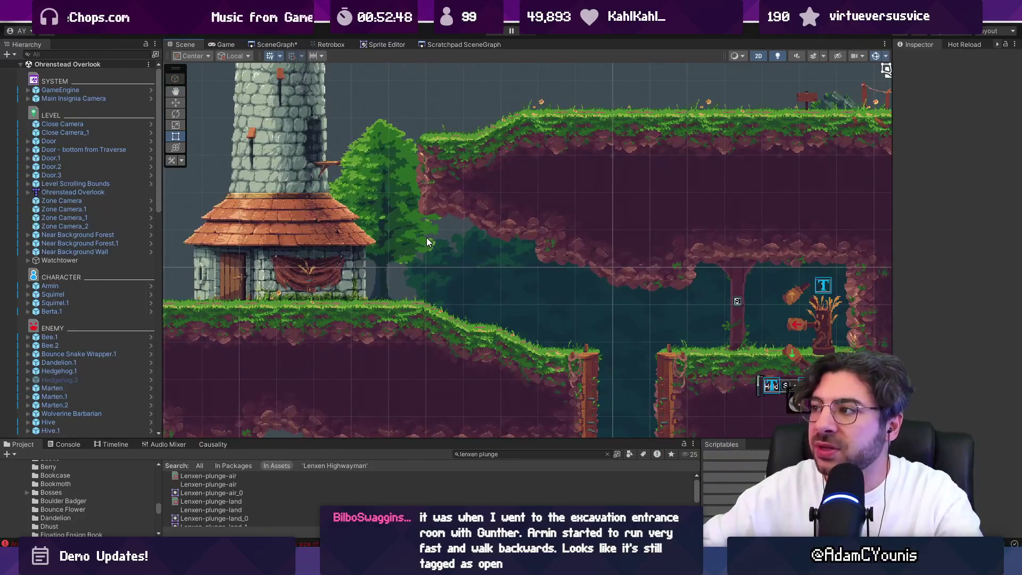
pyautogui.scroll(-2, 426, 238)
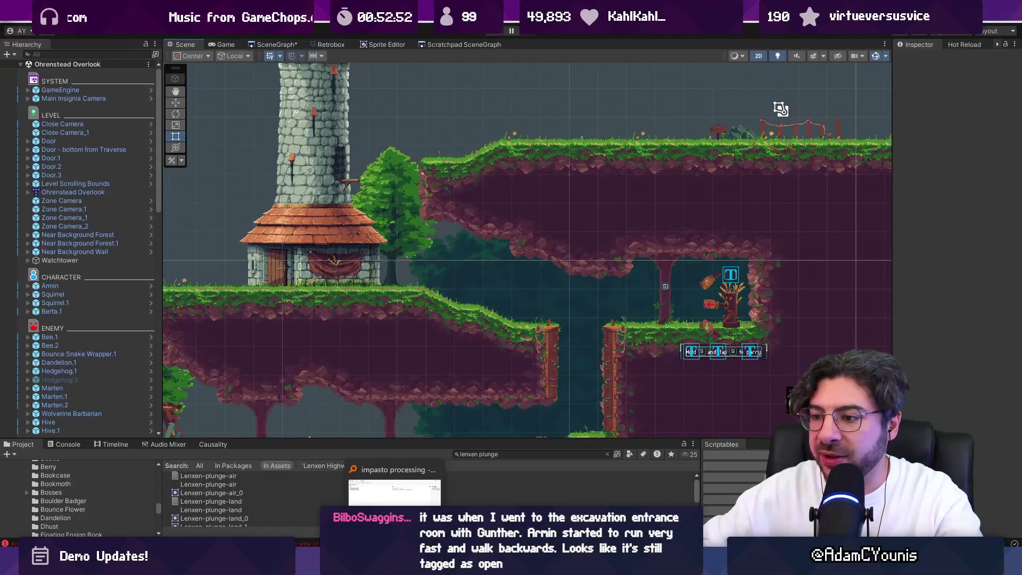
# Step: Search Everything for Wilhelm .ase, open Wilhelm.ase in Aseprite, and select its 41 frames
pyautogui.click(389, 564)
pyautogui.hotkey('ctrl', 'f')
pyautogui.write('wilhelm h')
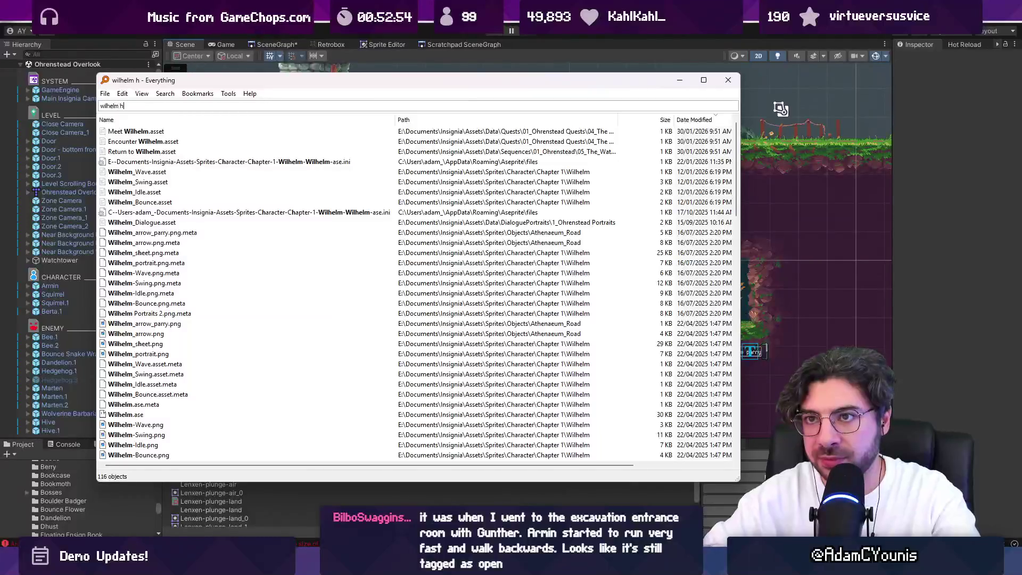
pyautogui.press('BackSpace')
pyautogui.write('.ase')
pyautogui.press('Down')
pyautogui.press('Down')
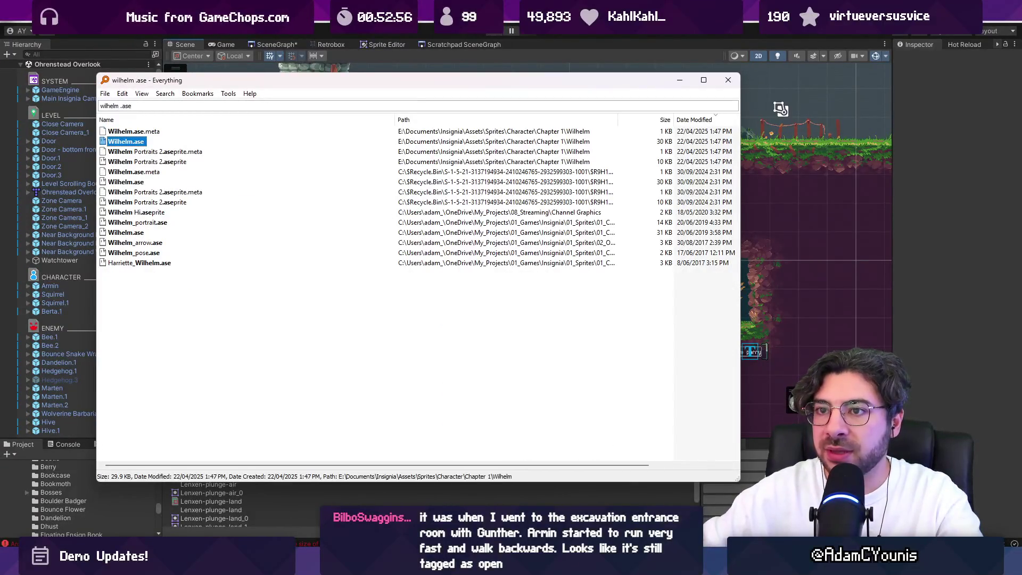
pyautogui.press('Return')
pyautogui.moveTo(289, 368)
pyautogui.mouseDown()
pyautogui.moveTo(796, 352)
pyautogui.moveTo(505, 359)
pyautogui.moveTo(749, 358)
pyautogui.moveTo(610, 365)
pyautogui.moveTo(735, 361)
pyautogui.moveTo(564, 356)
pyautogui.mouseUp()
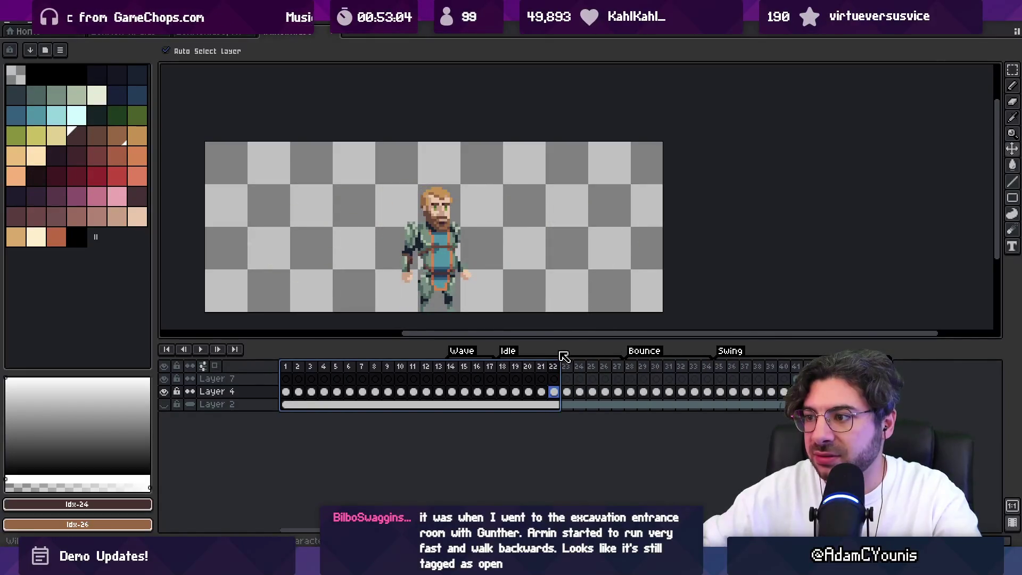
# Step: Preview Wilhelm's frames 15–20 and the Swing frames 14–36 in Aseprite, then return to Unity
pyautogui.moveTo(464, 366); pyautogui.dragTo(542, 371)
pyautogui.moveTo(455, 372)
pyautogui.mouseDown()
pyautogui.moveTo(745, 366)
pyautogui.moveTo(457, 371)
pyautogui.mouseUp()
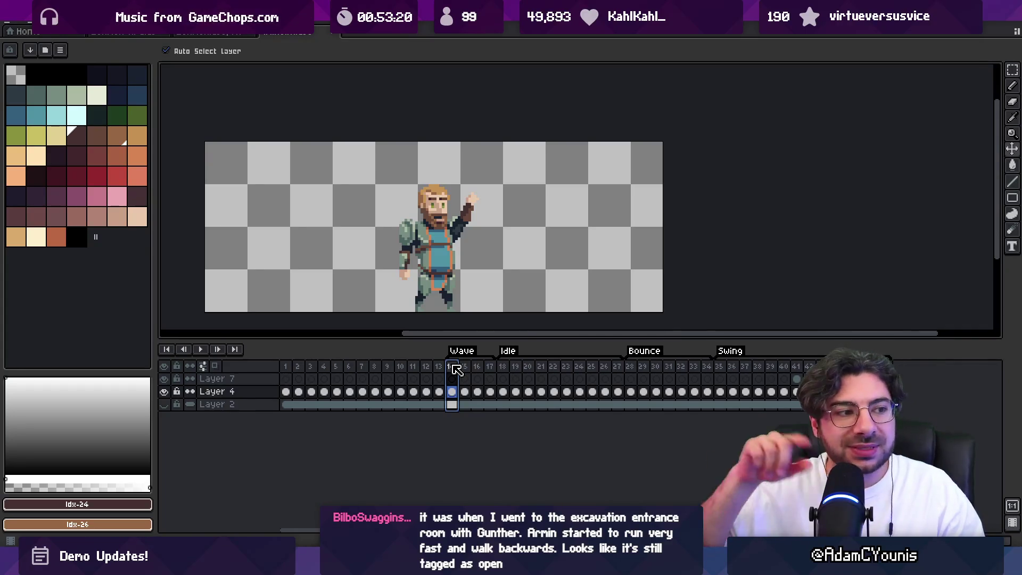
pyautogui.hotkey('alt', 'Tab')
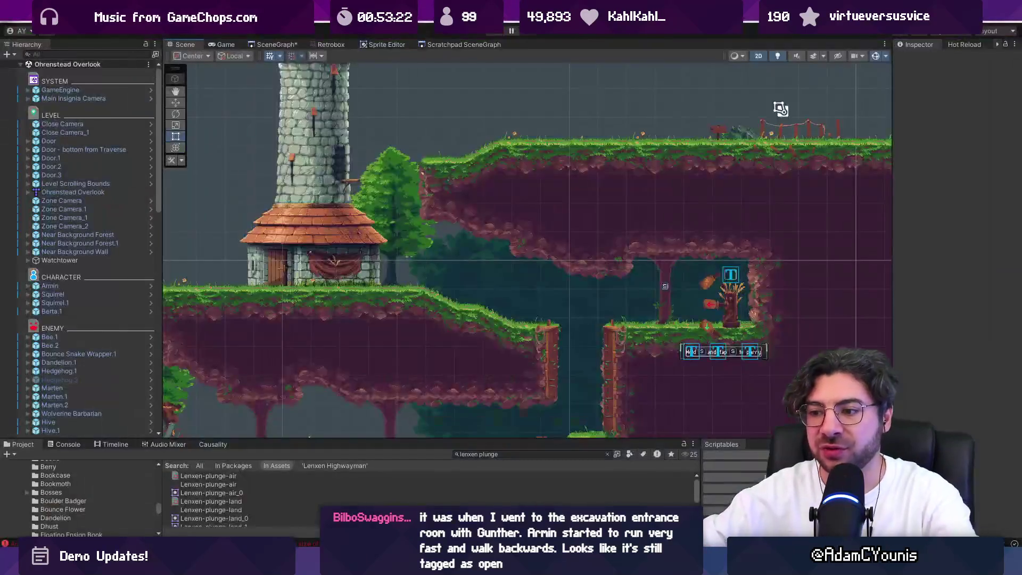
pyautogui.scroll(5, 460, 210)
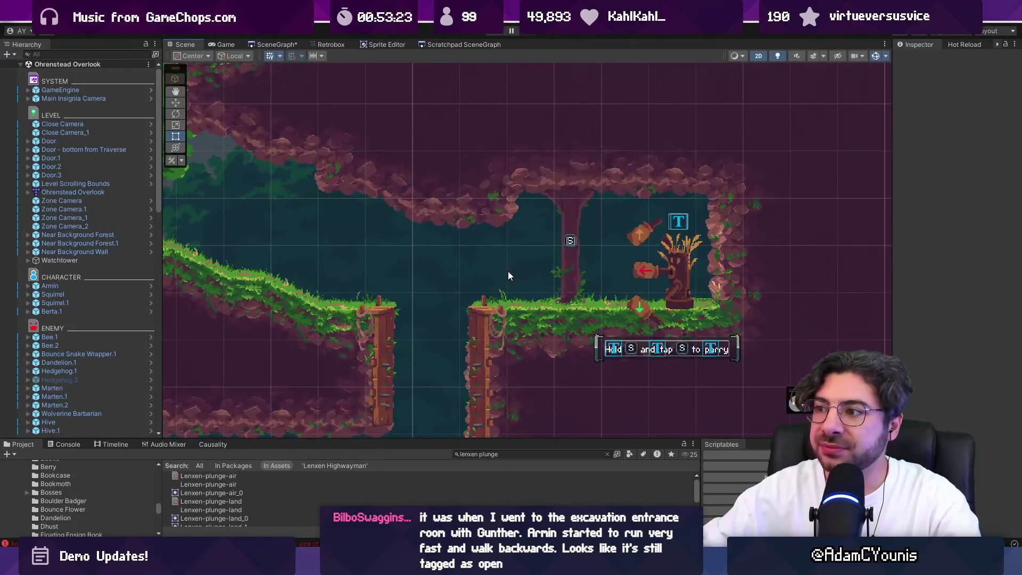
pyautogui.scroll(-3, 505, 270)
pyautogui.scroll(4, 297, 226)
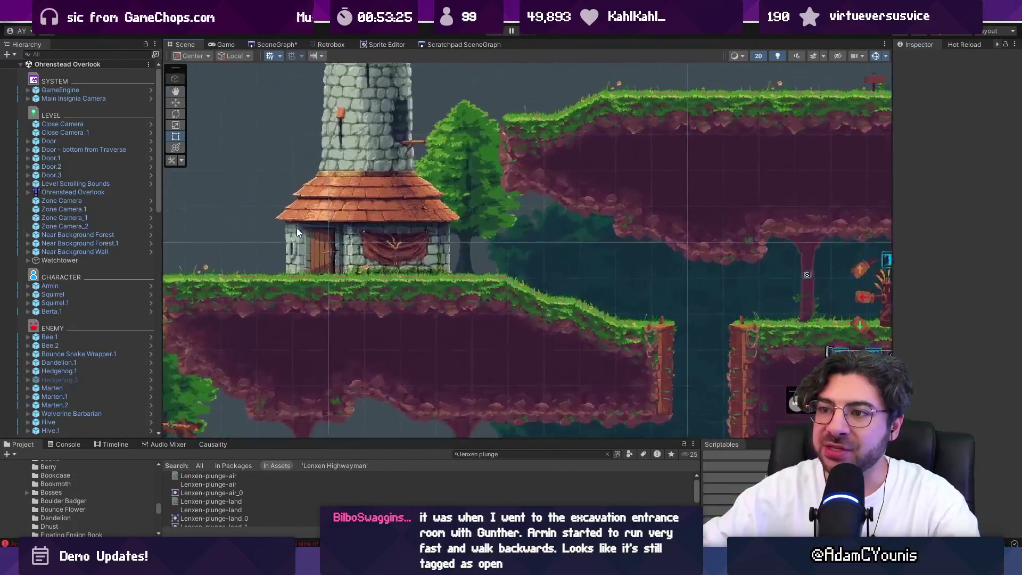
pyautogui.moveTo(248, 261); pyautogui.dragTo(397, 259)
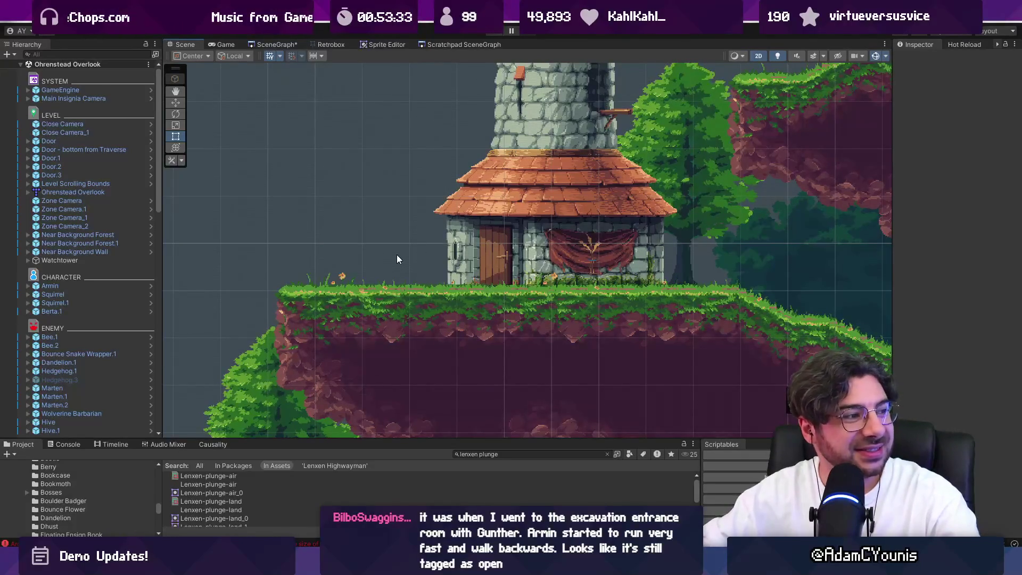
pyautogui.scroll(-1, 436, 262)
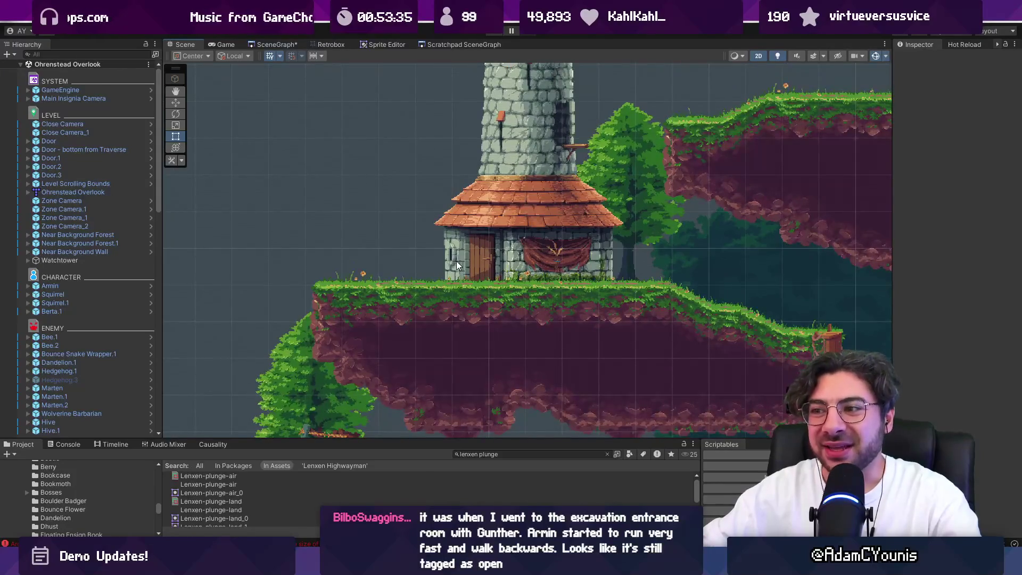
pyautogui.scroll(-4, 570, 253)
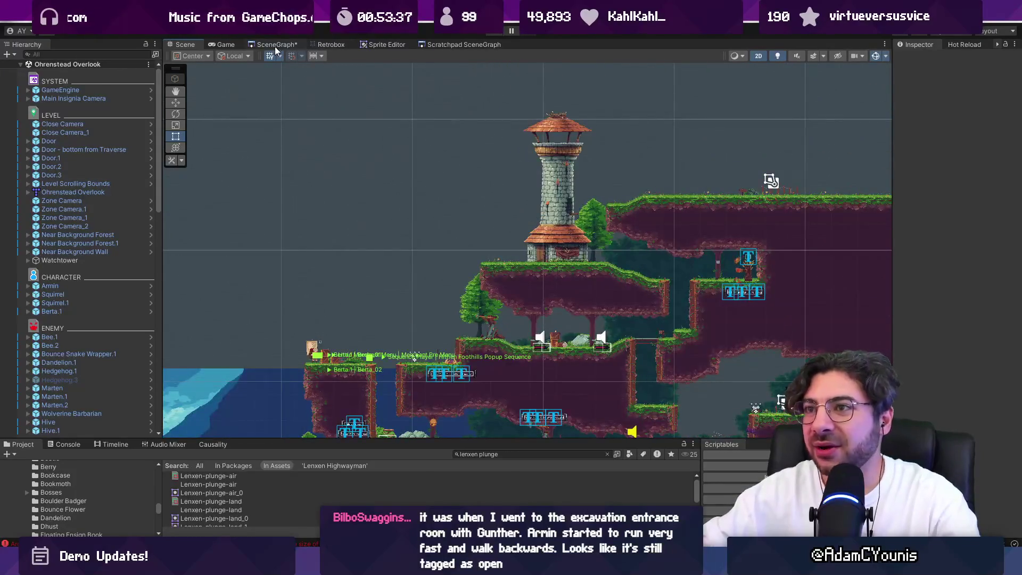
pyautogui.click(277, 45)
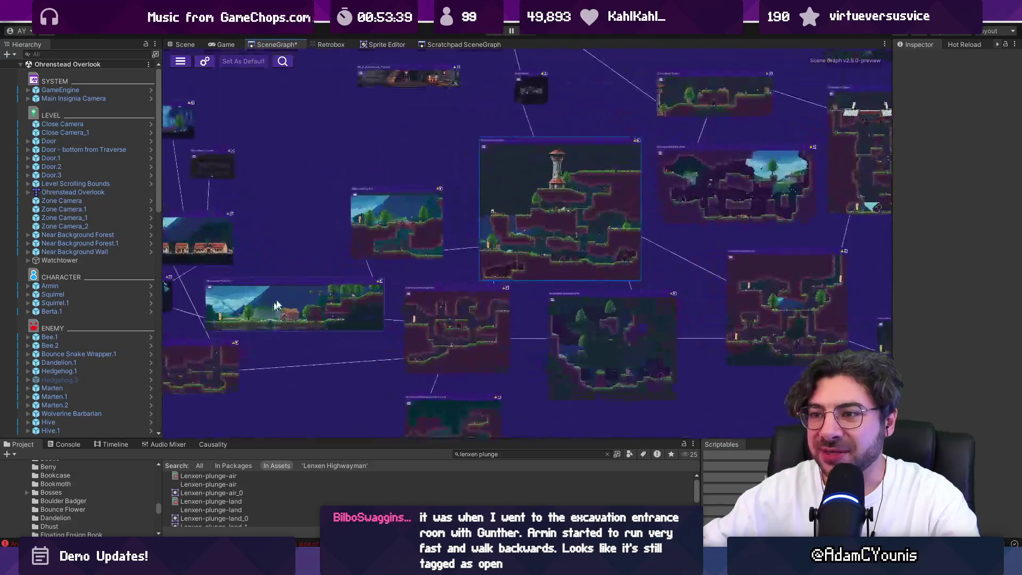
pyautogui.scroll(5, 269, 312)
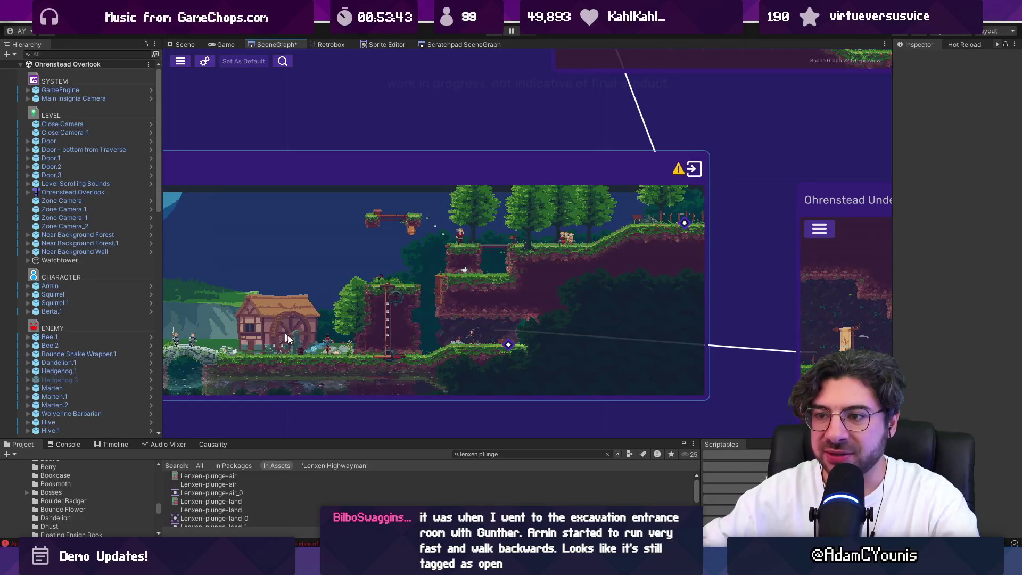
pyautogui.scroll(-4, 277, 334)
pyautogui.scroll(1, 434, 274)
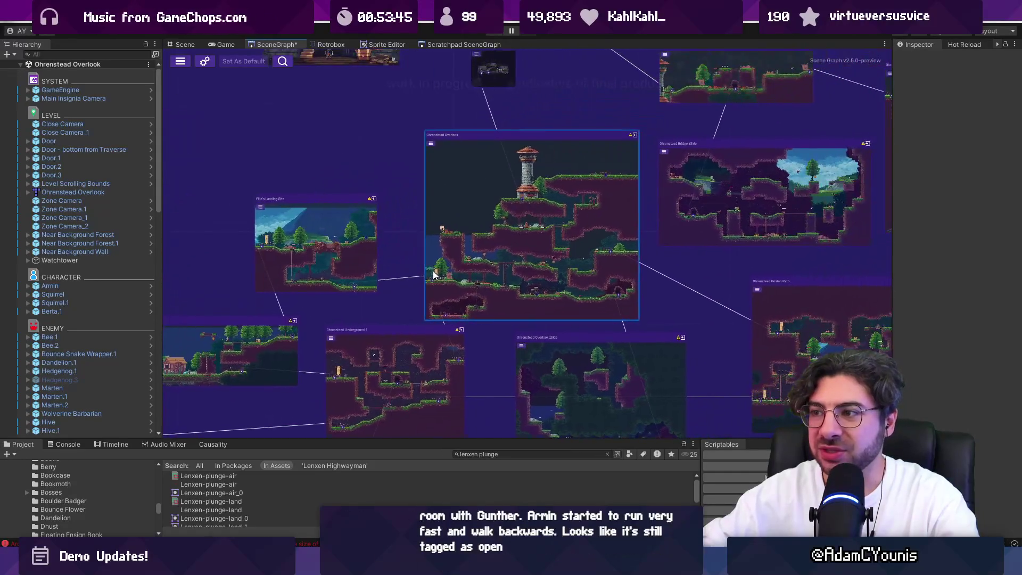
pyautogui.click(181, 44)
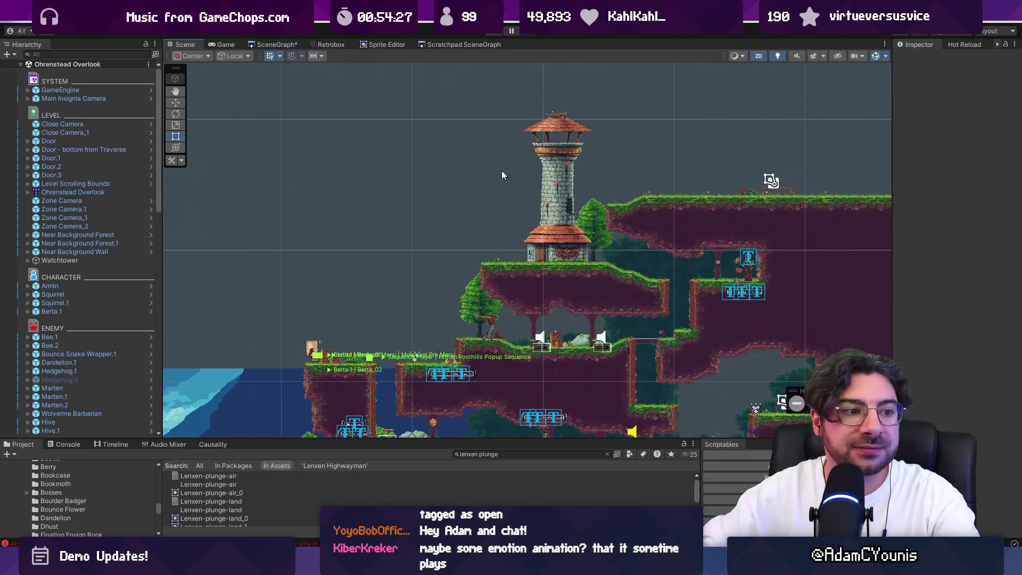
# Step: Pan across the cliffs to the cave and select the Punching Machine Minigame object
pyautogui.scroll(5, 513, 269)
pyautogui.scroll(-8, 505, 272)
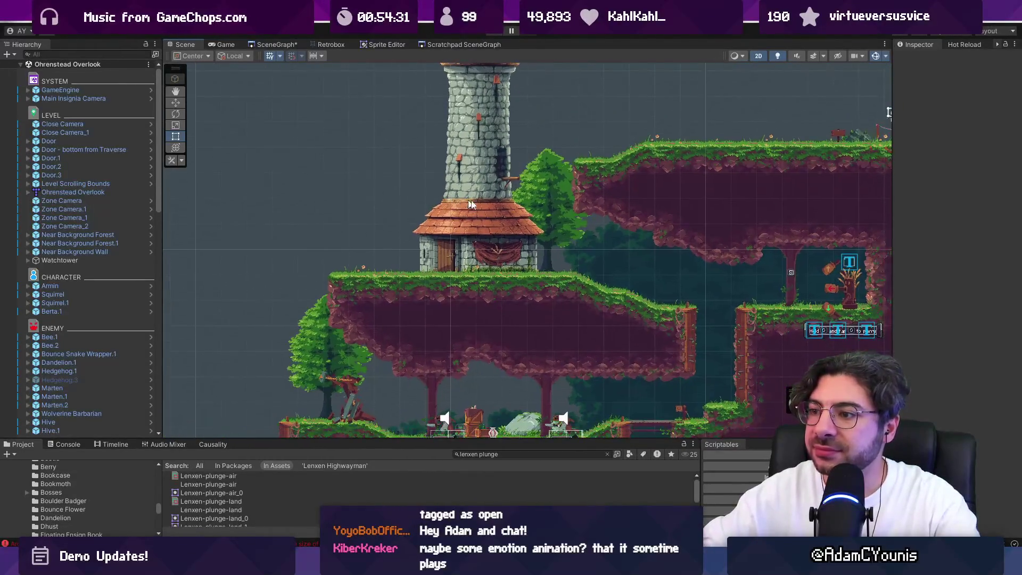
pyautogui.scroll(2, 491, 261)
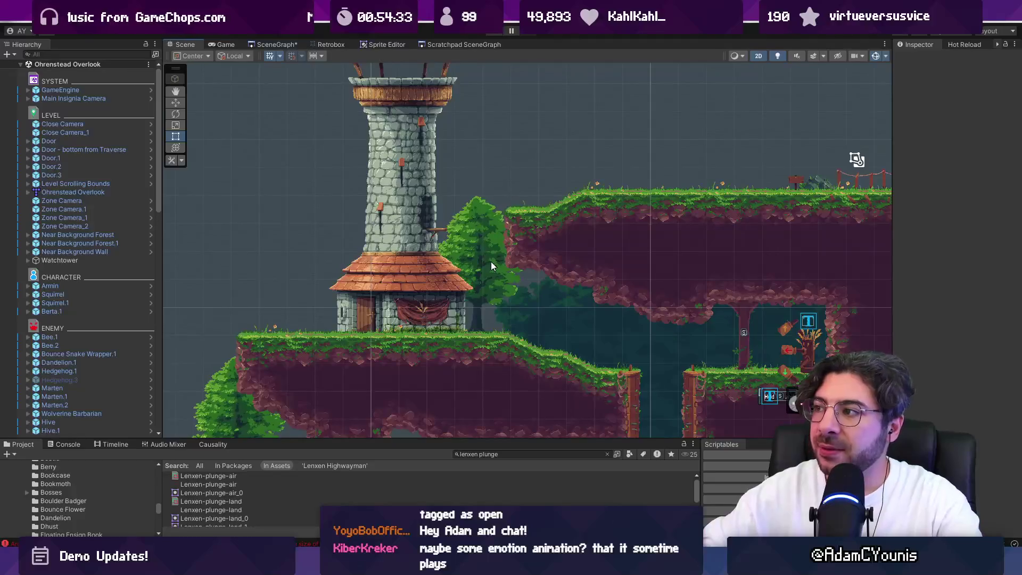
pyautogui.moveTo(569, 268)
pyautogui.mouseDown()
pyautogui.moveTo(517, 254)
pyautogui.moveTo(548, 279)
pyautogui.moveTo(531, 287)
pyautogui.mouseUp()
pyautogui.scroll(2, 743, 361)
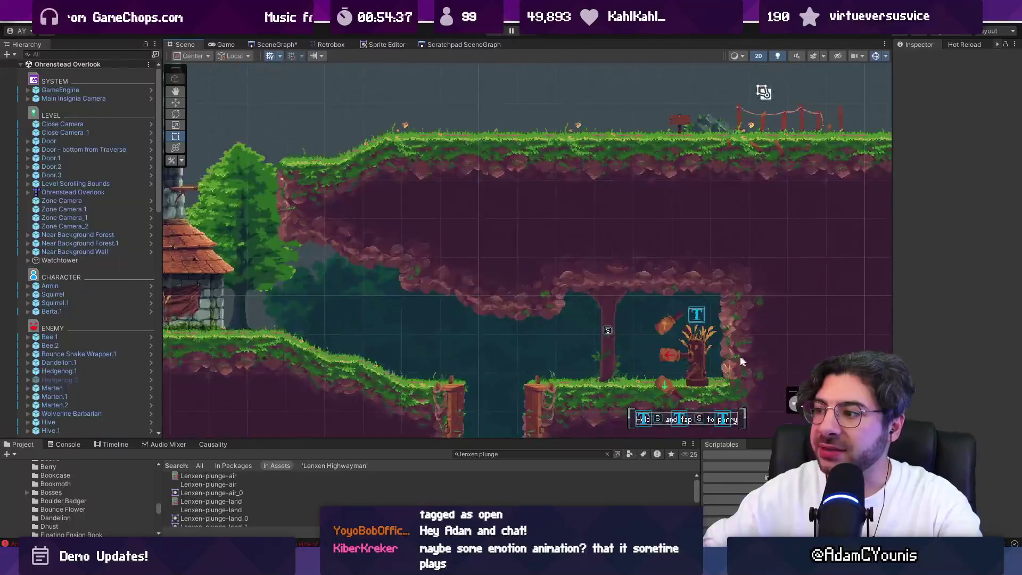
pyautogui.scroll(1, 686, 356)
pyautogui.scroll(-3, 679, 353)
pyautogui.moveTo(676, 348); pyautogui.dragTo(559, 284)
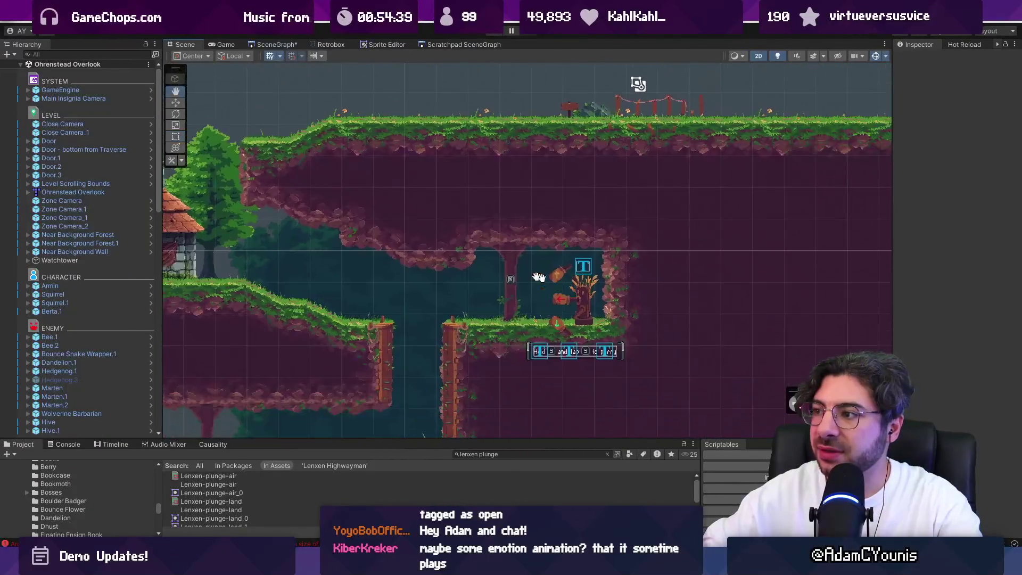
pyautogui.scroll(2, 559, 283)
pyautogui.click(589, 302)
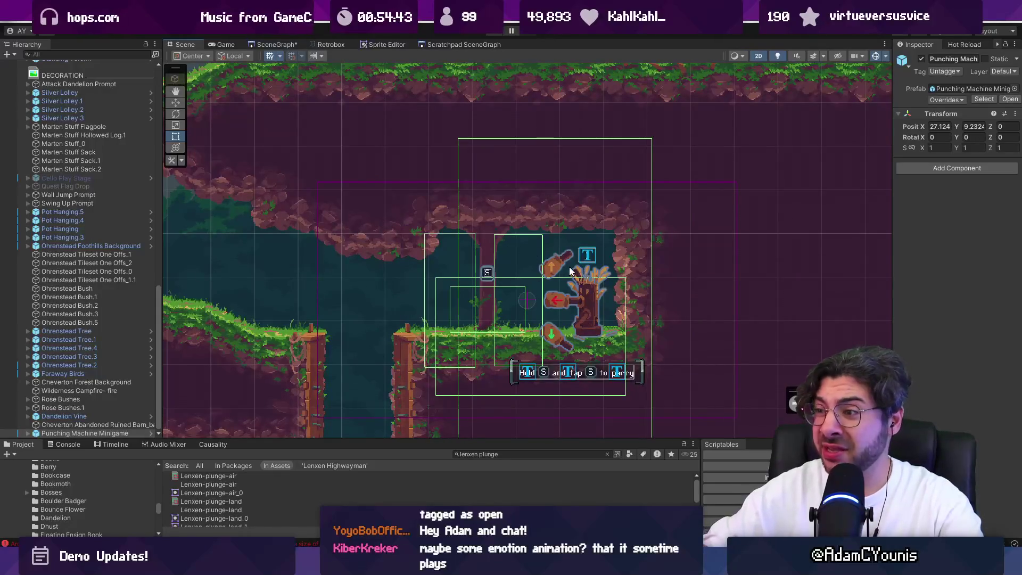
# Step: Select the Ohrenstead Foothills Background, then bring up the SceneGraph of linked levels
pyautogui.scroll(-1, 635, 310)
pyautogui.scroll(-1, 635, 311)
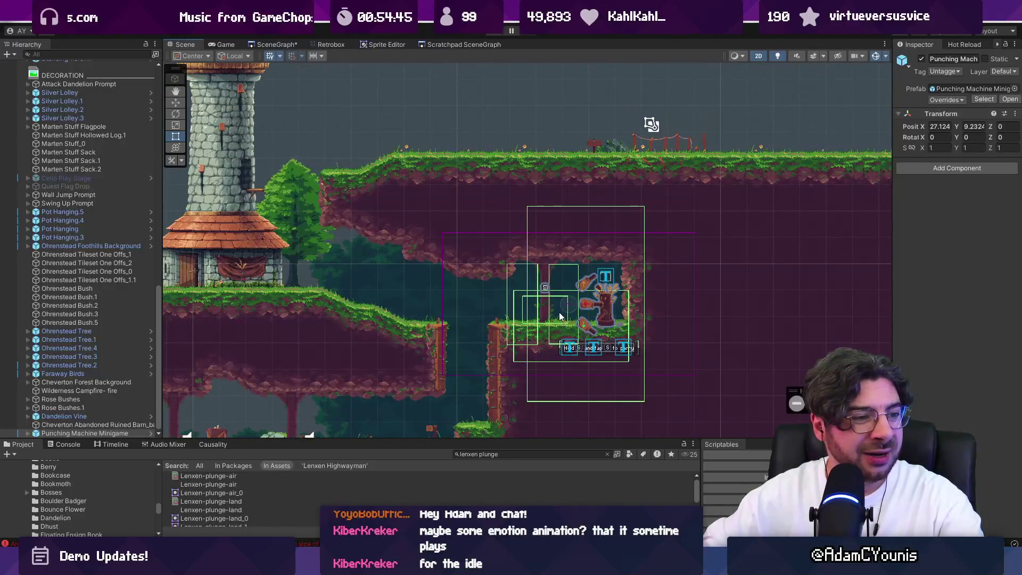
pyautogui.scroll(2, 617, 303)
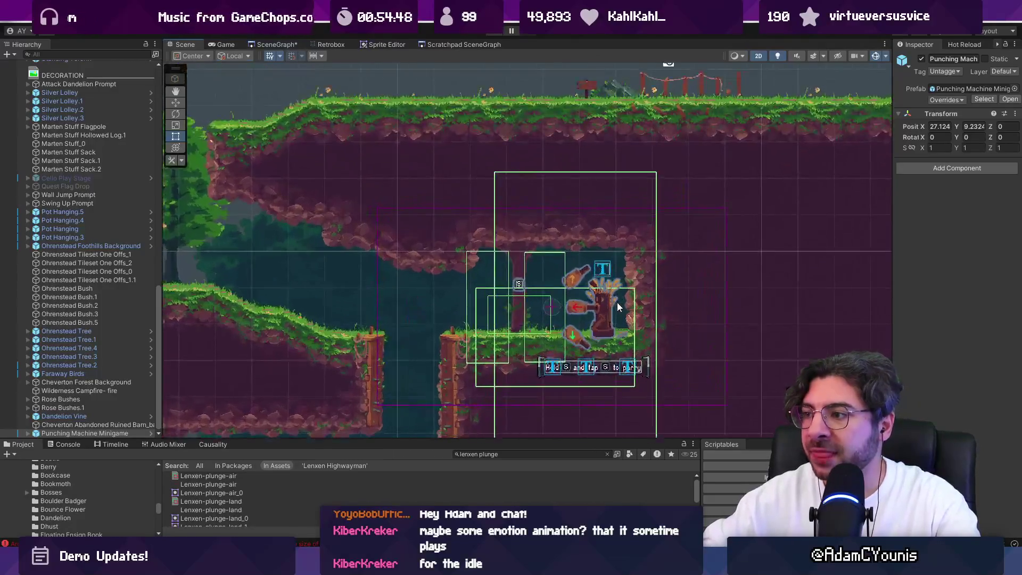
pyautogui.scroll(-1, 623, 298)
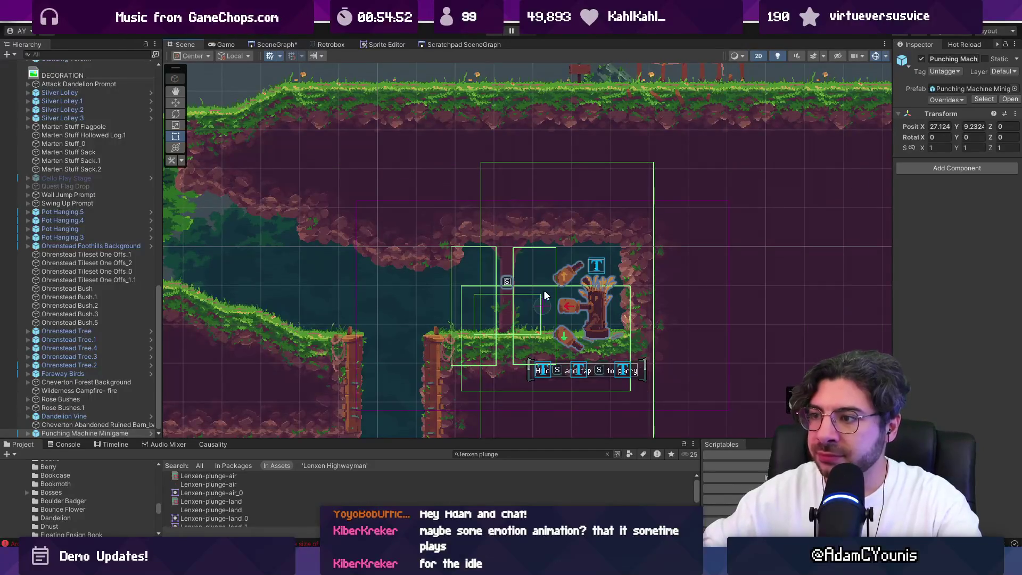
pyautogui.scroll(-2, 688, 299)
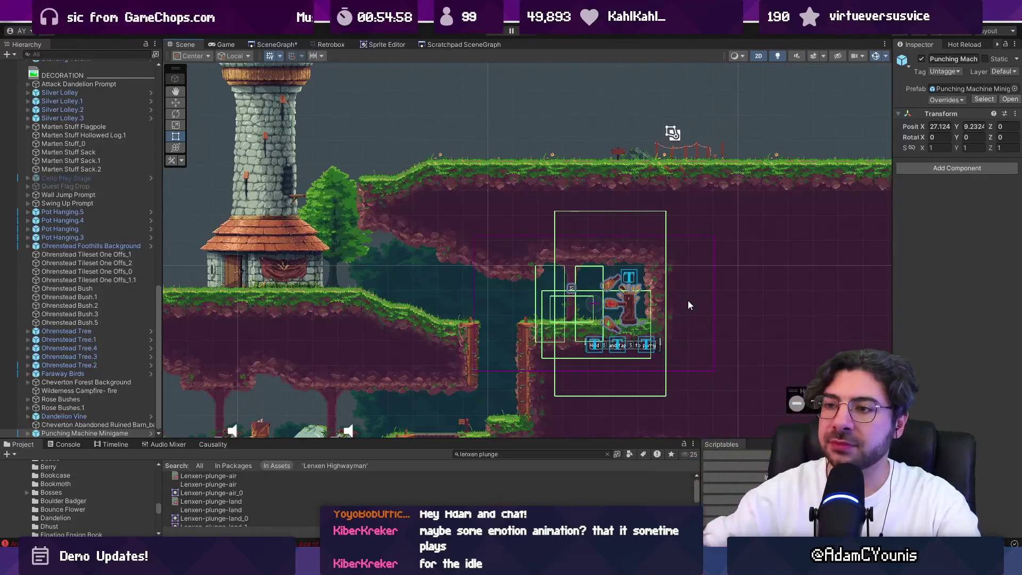
pyautogui.click(566, 110)
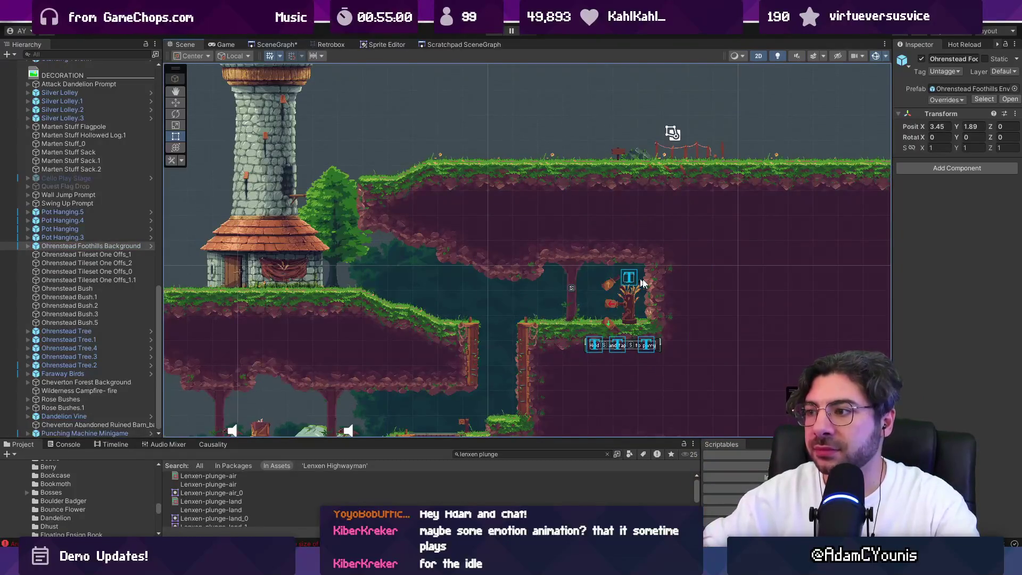
pyautogui.scroll(1, 661, 283)
pyautogui.scroll(1, 660, 283)
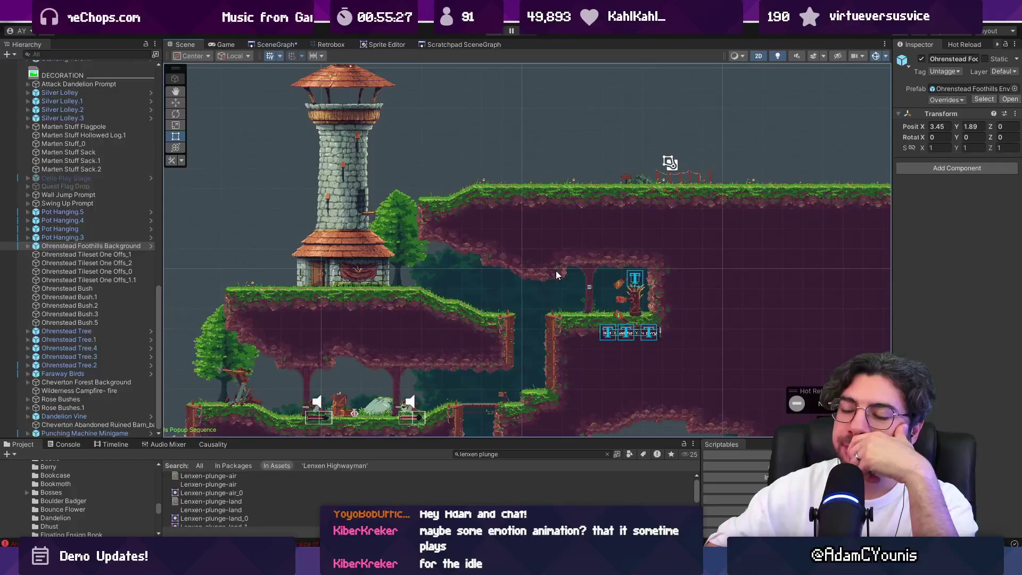
pyautogui.click(285, 43)
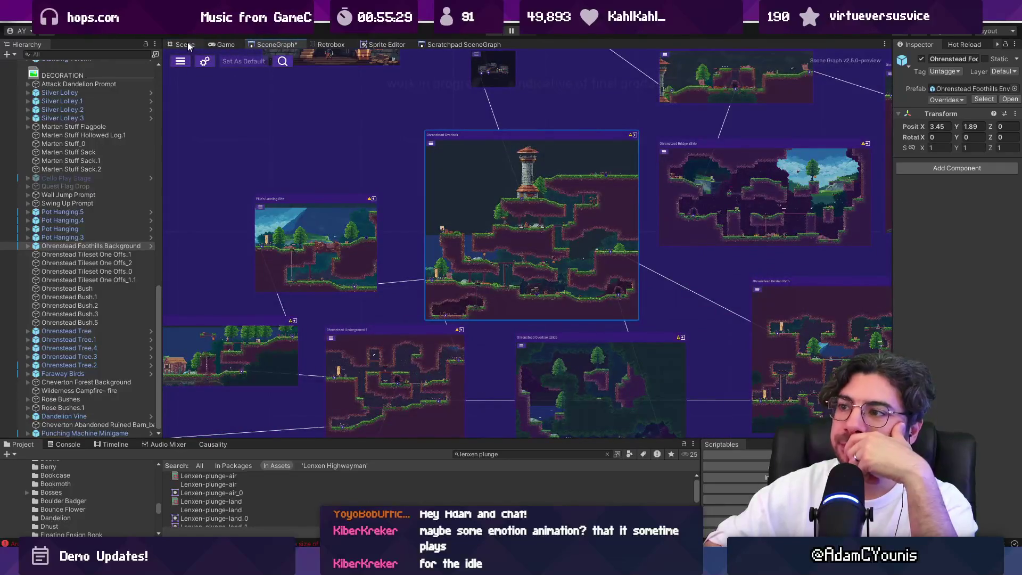
# Step: Return to the Scene view and zoom in on the Ohrenstead watchtower house
pyautogui.click(188, 42)
pyautogui.scroll(-2, 501, 247)
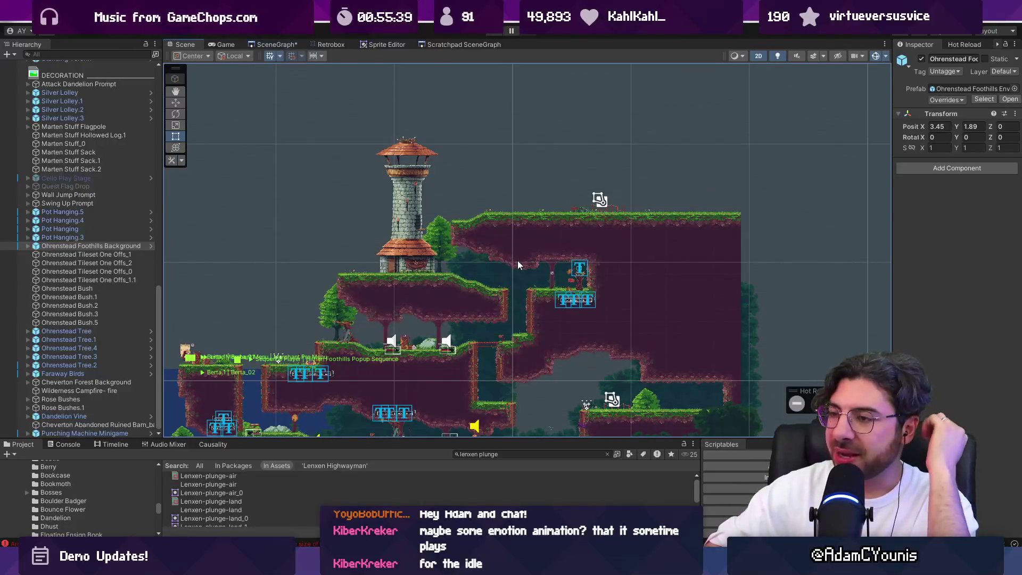
pyautogui.scroll(2, 514, 260)
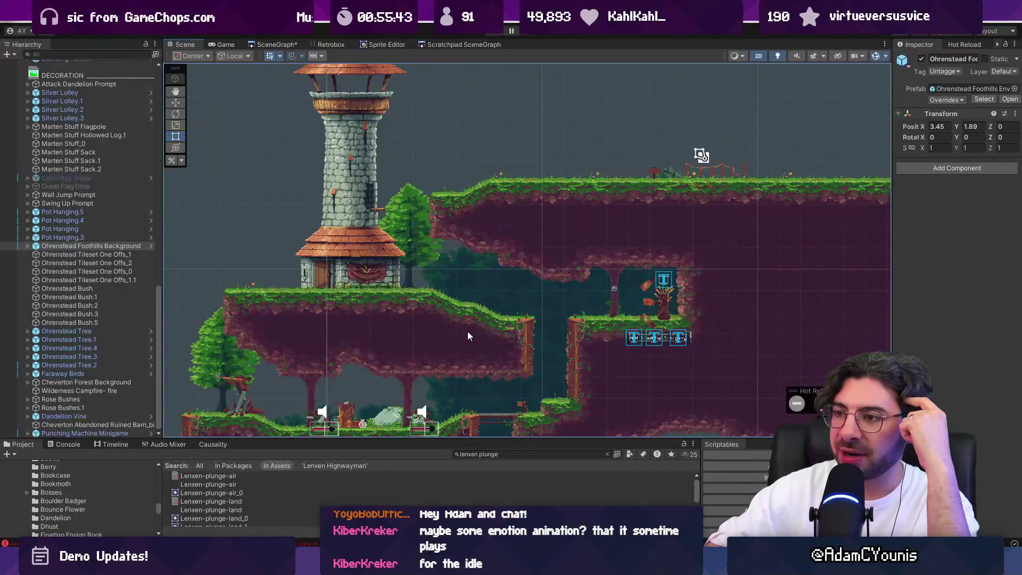
pyautogui.scroll(3, 468, 331)
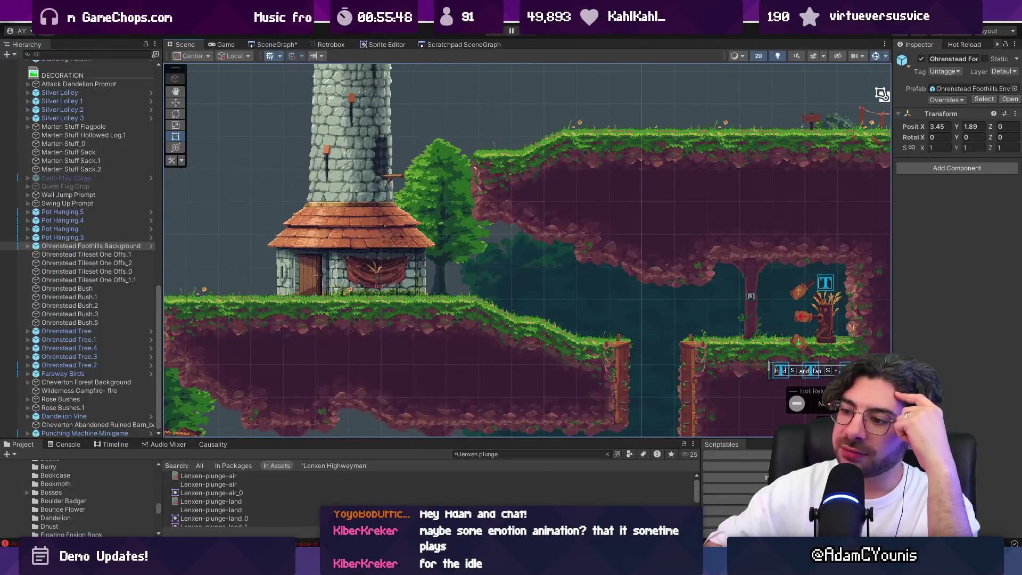
pyautogui.moveTo(488, 565)
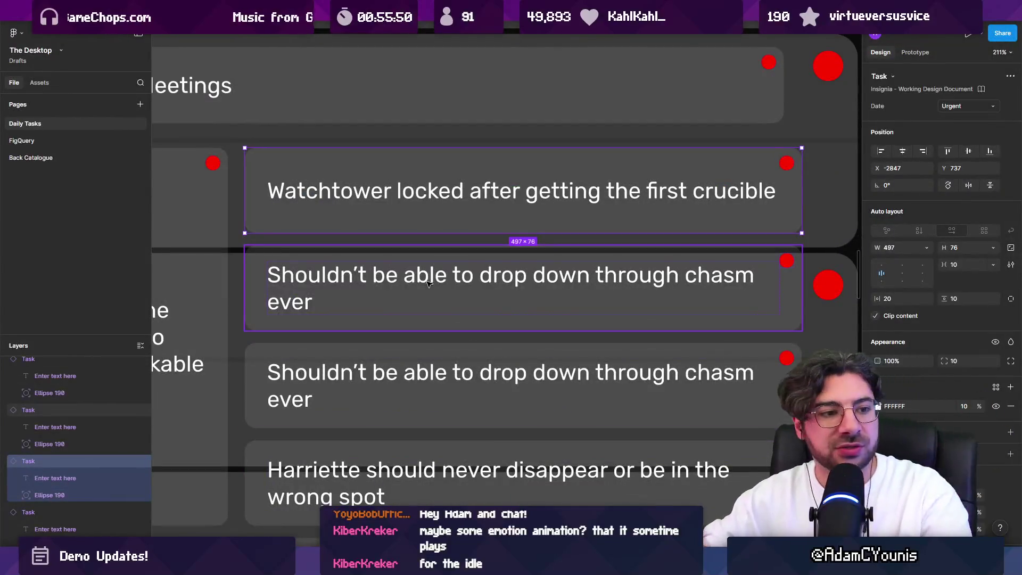
# Step: Survey the Daily Tasks board, then switch to the Insignia - Working Design Document file
pyautogui.hotkey('shift', '1')
pyautogui.scroll(5, 256, 402)
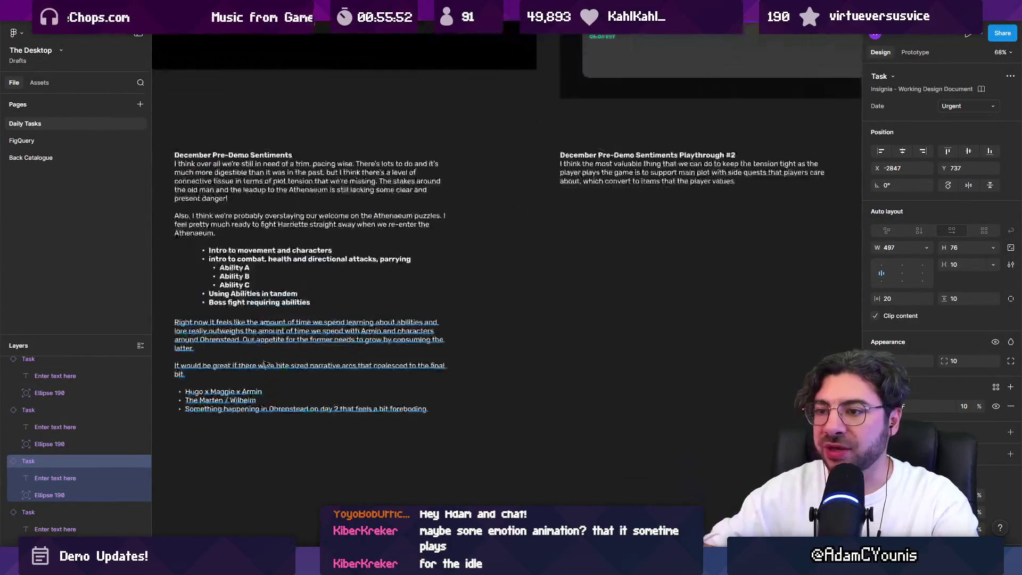
pyautogui.hscroll(10, 548, 263)
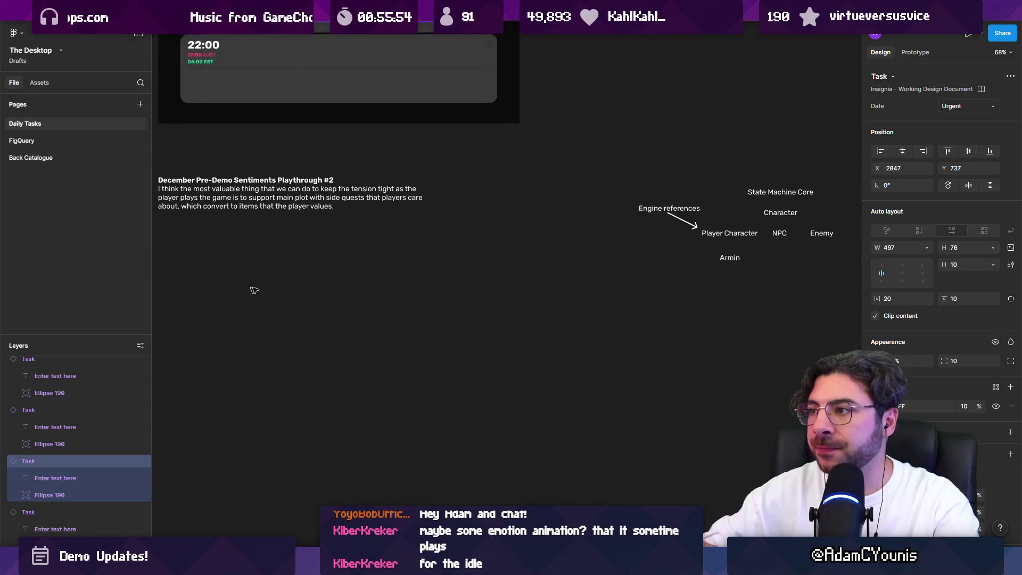
pyautogui.scroll(-3, 222, 287)
pyautogui.moveTo(580, 293); pyautogui.dragTo(270, 314)
pyautogui.scroll(-3, 393, 310)
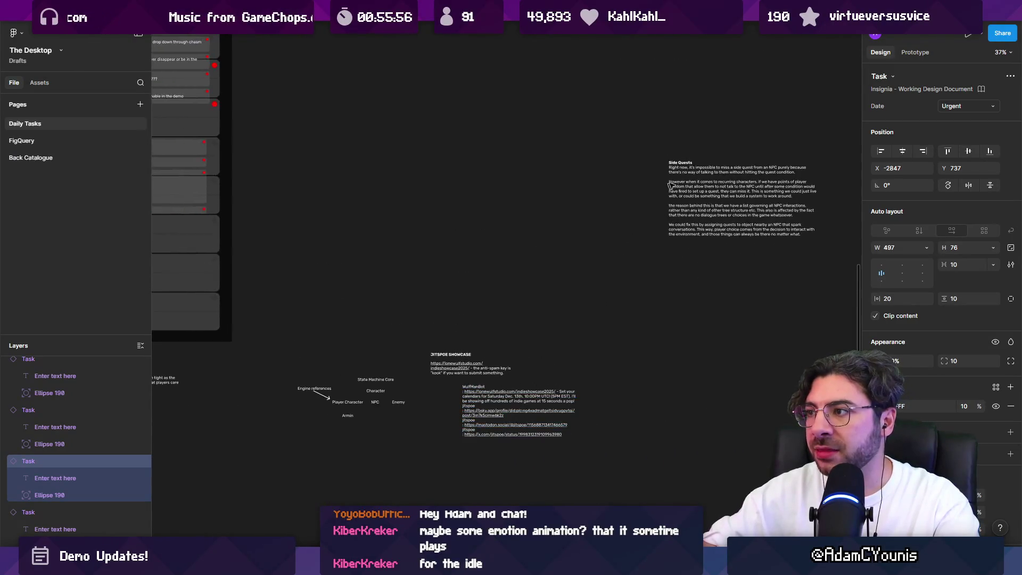
pyautogui.moveTo(393, 310); pyautogui.dragTo(644, 395)
pyautogui.hscroll(2, 644, 395)
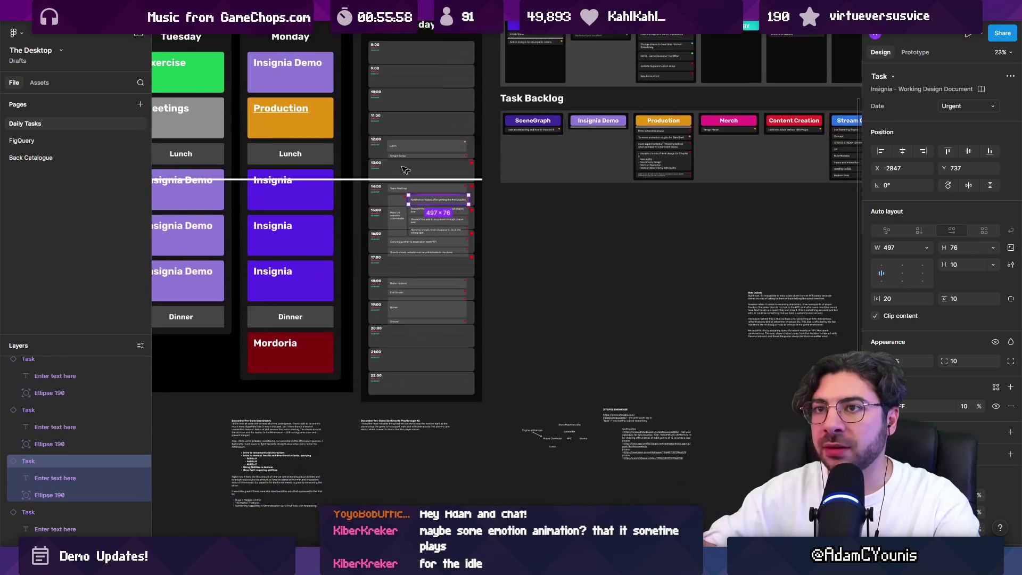
pyautogui.hotkey('ctrl', 'Tab')
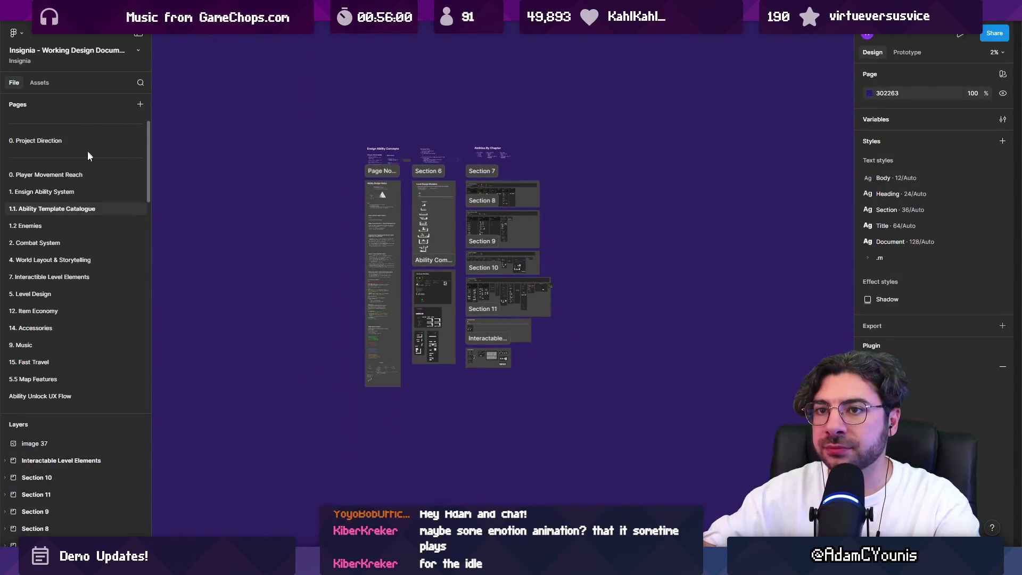
# Step: Open the 0.0.1 Daily Project Management page and pan to the Wilhelm Combat tutorial notes
pyautogui.click(88, 123)
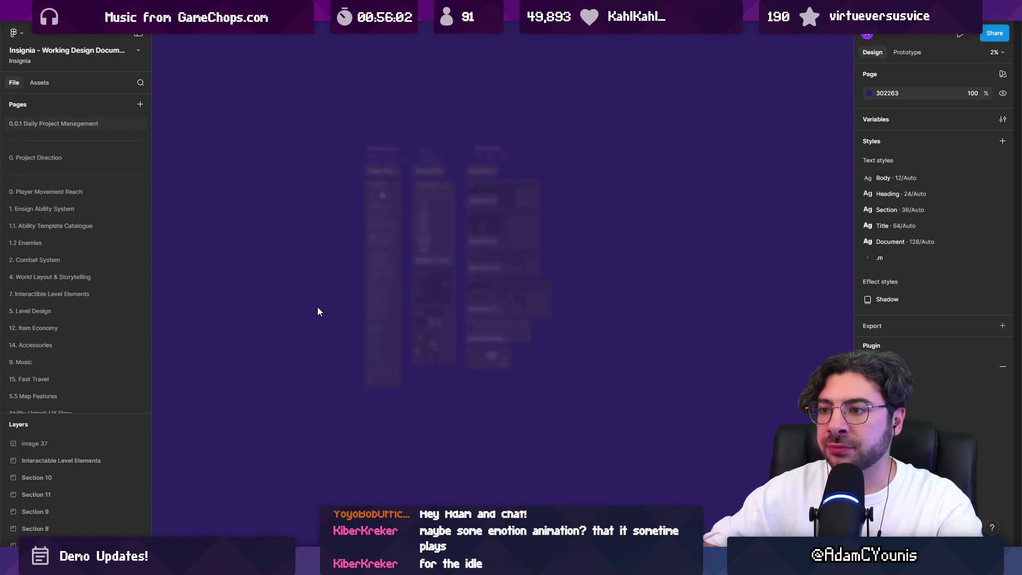
pyautogui.scroll(5, 279, 277)
pyautogui.scroll(-5, 280, 277)
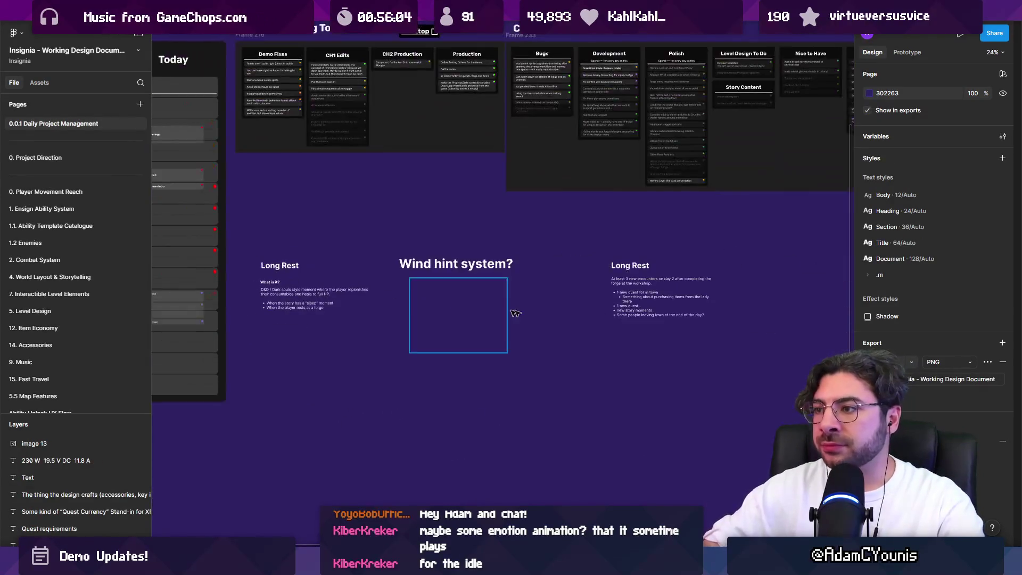
pyautogui.scroll(-3, 347, 395)
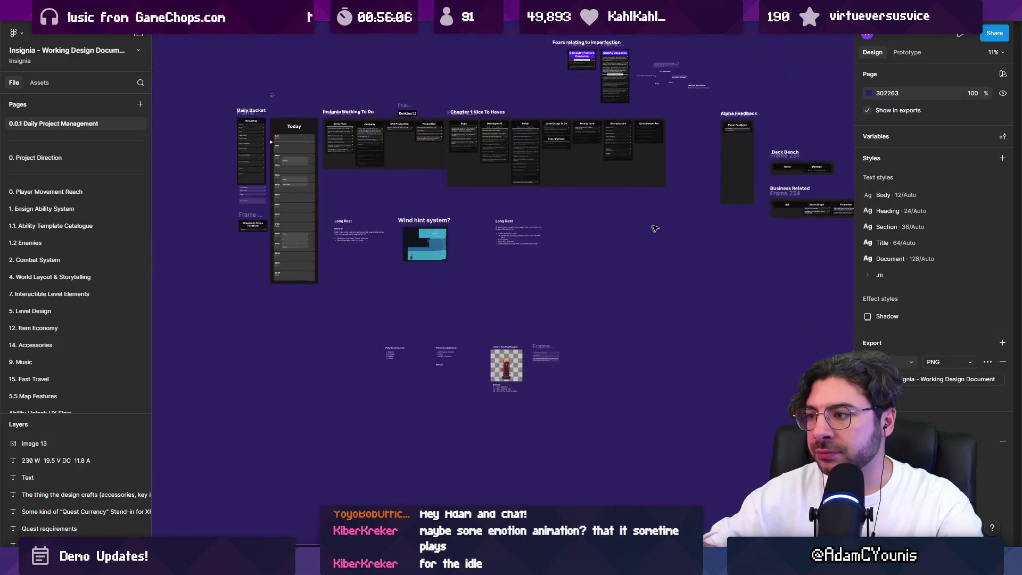
pyautogui.scroll(5, 429, 336)
pyautogui.click(677, 243)
pyautogui.moveTo(677, 244); pyautogui.dragTo(460, 166)
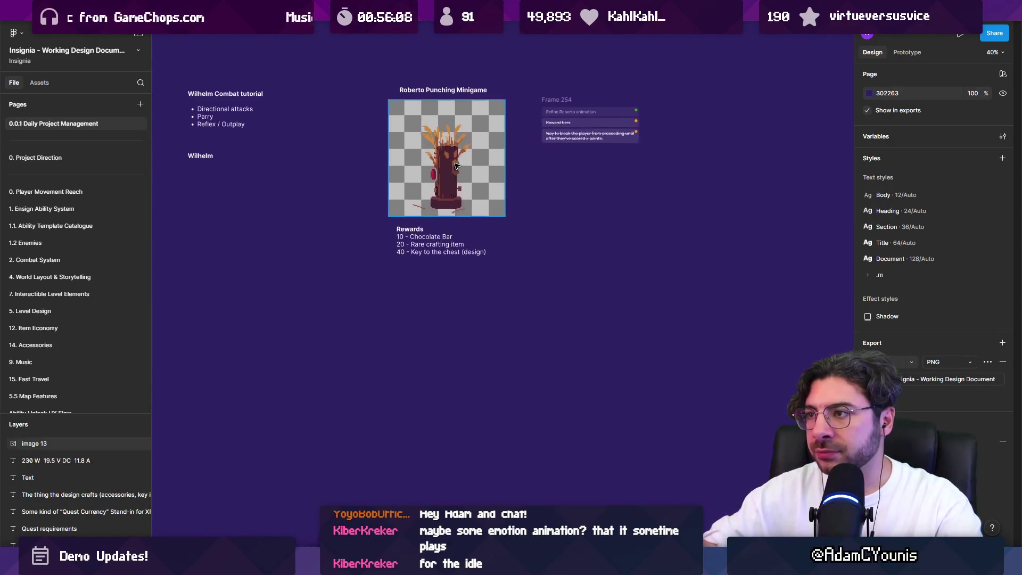
pyautogui.press('Escape')
pyautogui.moveTo(221, 124)
pyautogui.mouseDown()
pyautogui.moveTo(482, 181)
pyautogui.moveTo(333, 459)
pyautogui.moveTo(413, 296)
pyautogui.moveTo(248, 292)
pyautogui.mouseUp()
pyautogui.scroll(5, 482, 185)
# Step: Duplicate the tutorial note, retitle it 'Problem', and widen its text box
pyautogui.press('Return')
pyautogui.write('Pro')
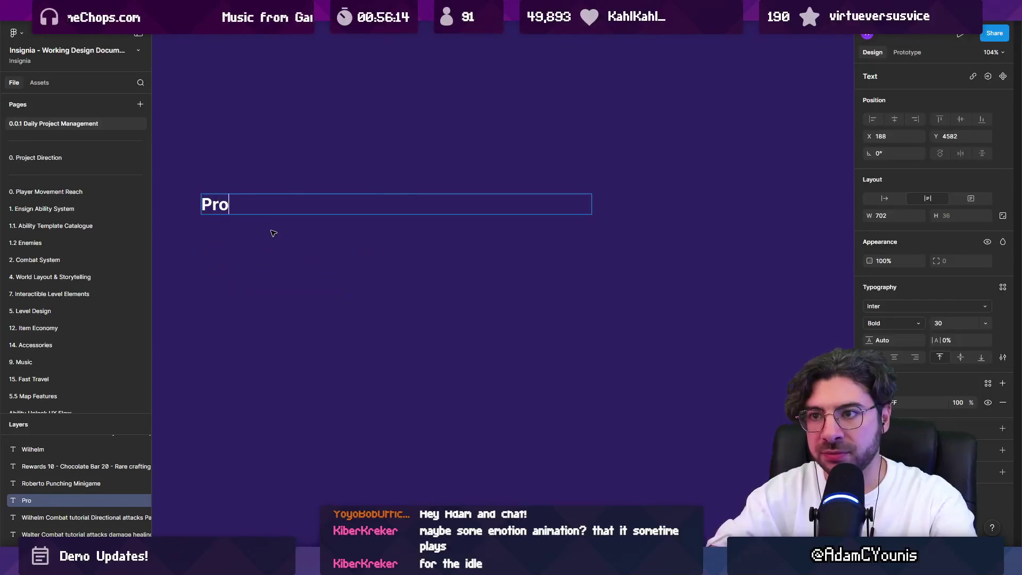
pyautogui.write('blem')
pyautogui.press('Return')
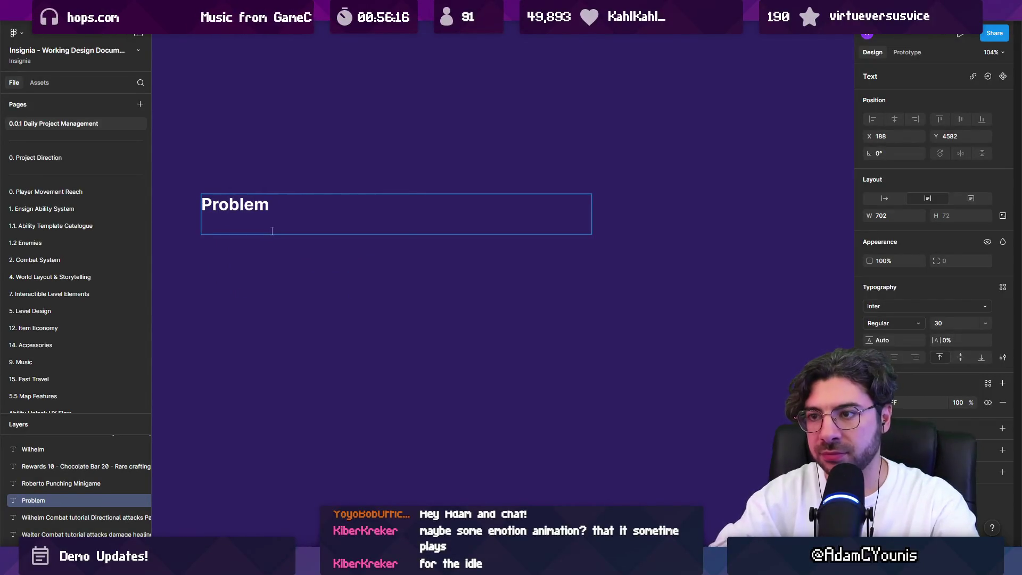
pyautogui.press('Escape')
pyautogui.moveTo(592, 217); pyautogui.dragTo(776, 217)
pyautogui.press('Escape')
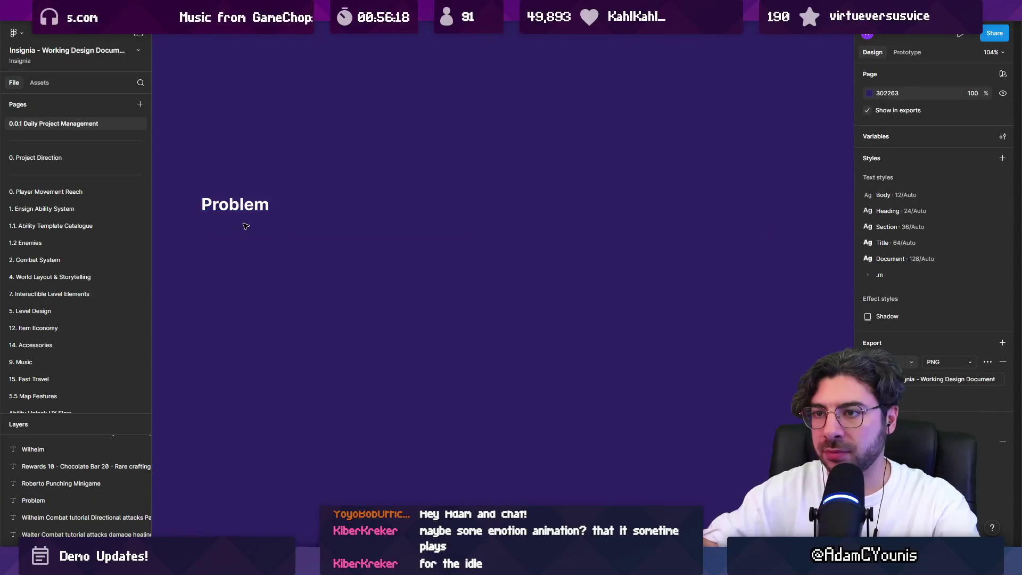
# Step: Start a regular-weight second line beginning with 'Wilhelm'
pyautogui.doubleClick(234, 225)
pyautogui.write('Wilhelmj')
pyautogui.hotkey('ctrl', 'a')
pyautogui.doubleClick(233, 225)
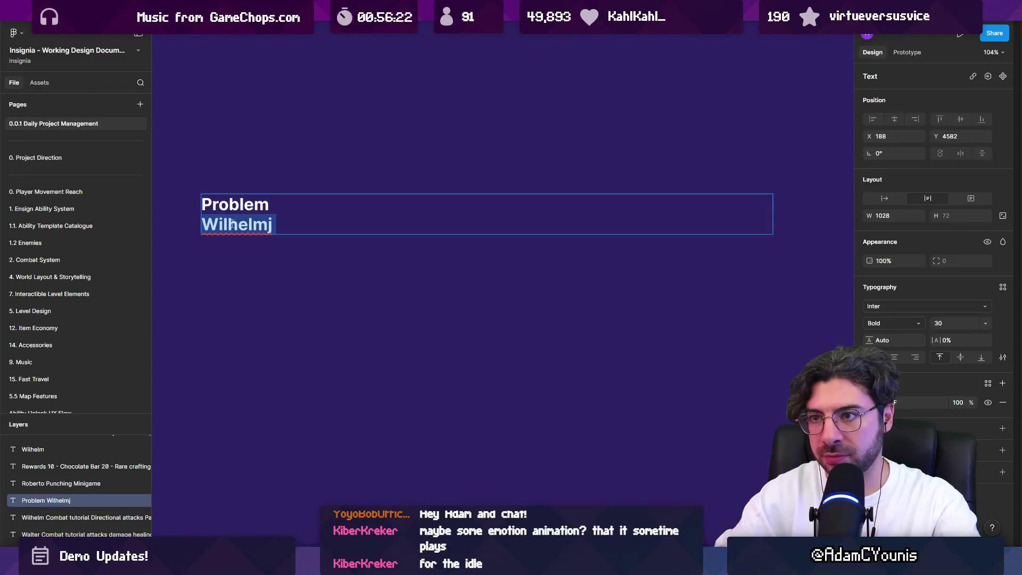
pyautogui.hotkey('ctrl', 'b')
pyautogui.press('Right')
pyautogui.press('BackSpace')
# Step: Finish it as 'Wilhelm's involvement with CH2 is a little inconsistent / underutilised' and bullet it
pyautogui.write("'")
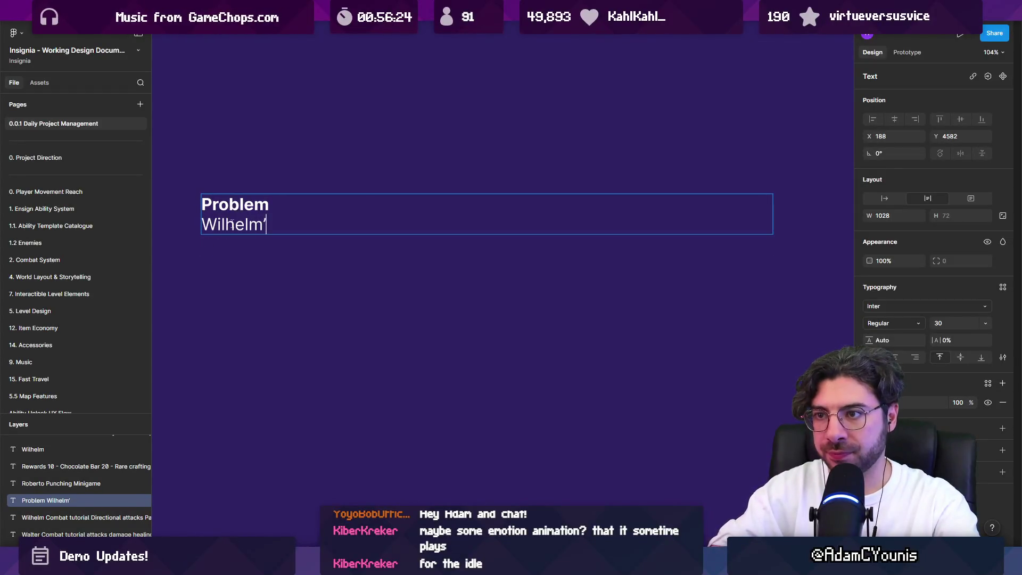
pyautogui.write('involvement with')
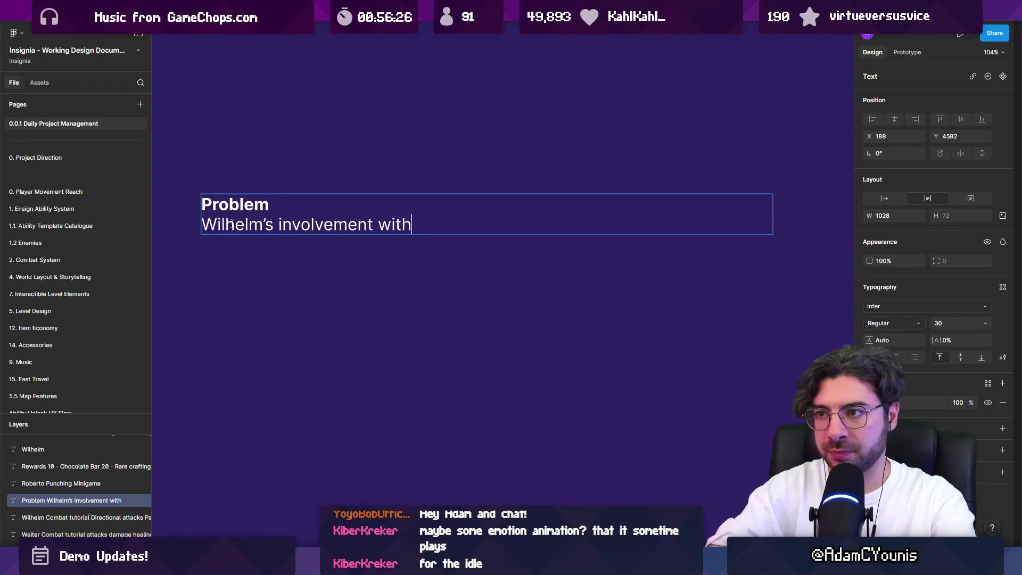
pyautogui.write(' CHis a lit')
pyautogui.press('BackSpace')
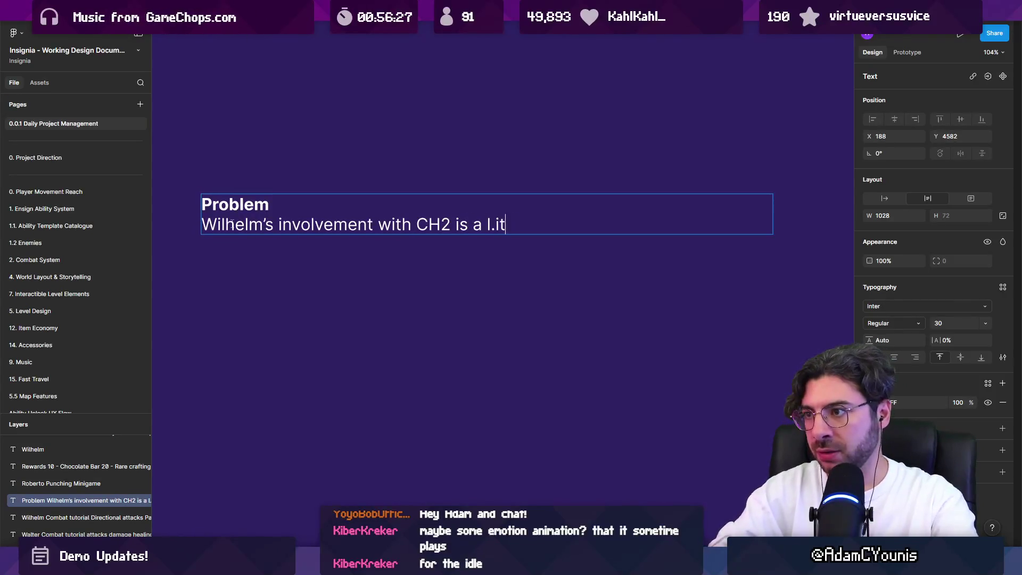
pyautogui.press('BackSpace')
pyautogui.write('th CH2 is a little inconsistent / underutilised')
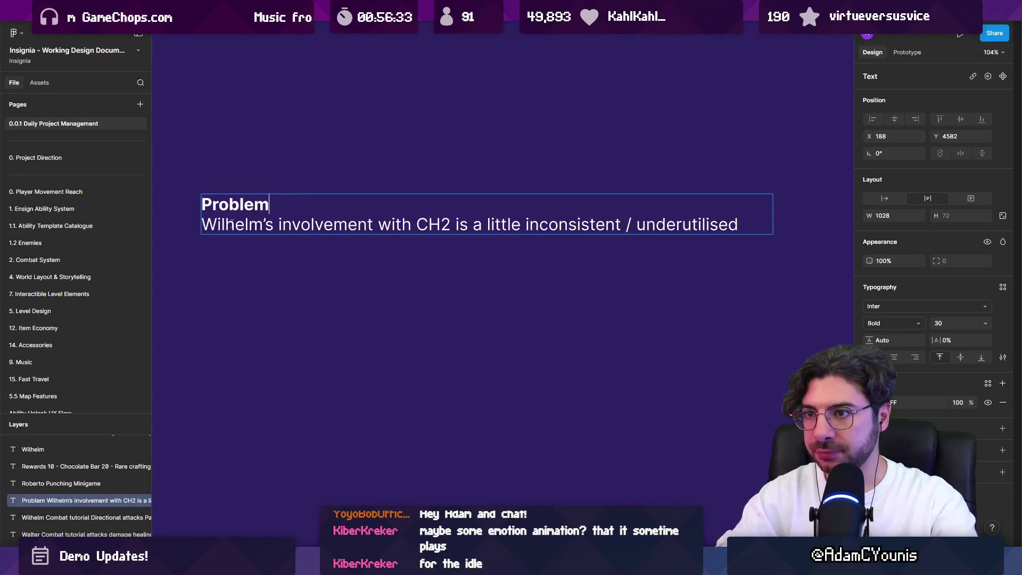
pyautogui.hotkey('ctrl', 'shift', '8')
pyautogui.press('Return')
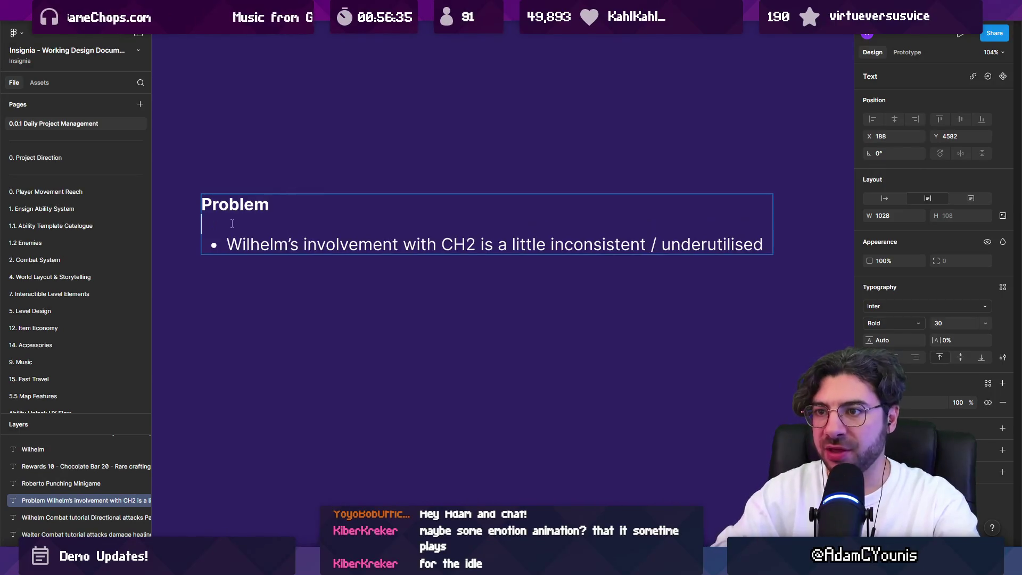
# Step: Add a regular-weight bullet beginning 'Player shouldn't be able to'
pyautogui.hotkey('ctrl', 'shift', '8')
pyautogui.write('Player shoiuldn')
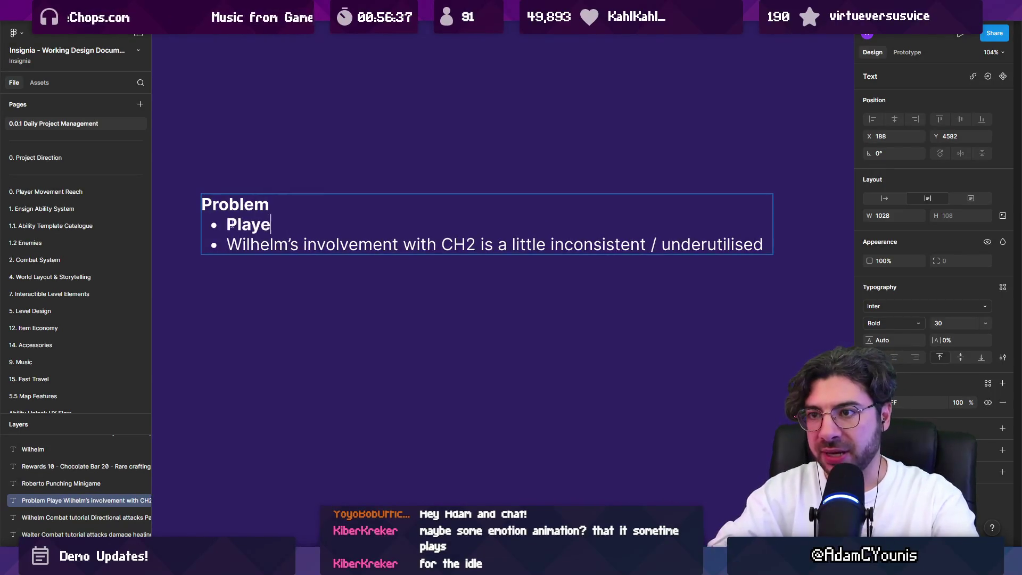
pyautogui.press('BackSpace')
pyautogui.press('BackSpace')
pyautogui.press('BackSpace')
pyautogui.press('BackSpace')
pyautogui.write('ud')
pyautogui.press('BackSpace')
pyautogui.write('ndl')
pyautogui.press('BackSpace')
pyautogui.press('BackSpace')
pyautogui.press('BackSpace')
pyautogui.write('l')
pyautogui.press('BackSpace')
pyautogui.write("ldn't be able to")
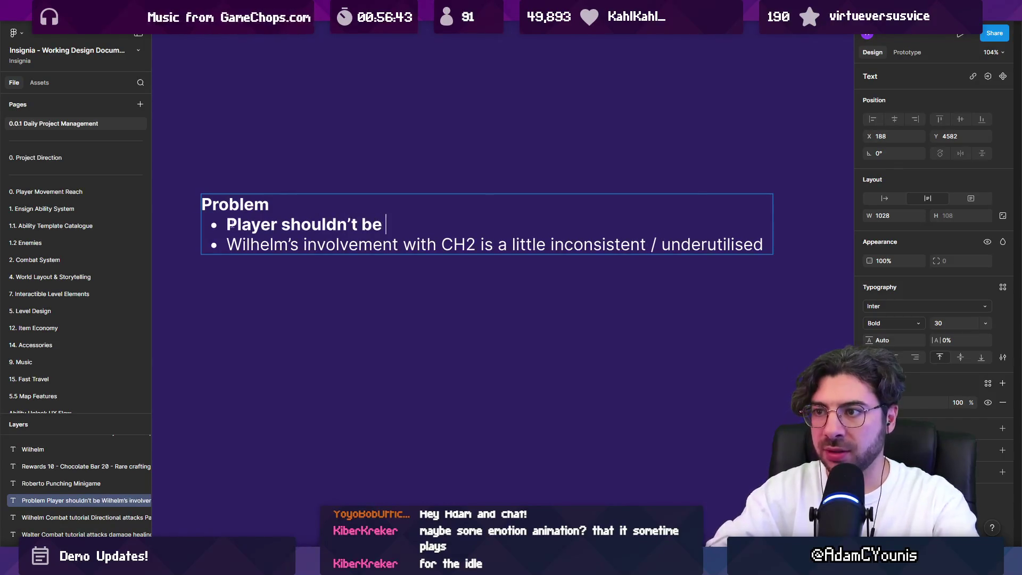
pyautogui.hotkey('shift', 'Home')
pyautogui.hotkey('ctrl', 'k')
pyautogui.hotkey('ctrl', 'b')
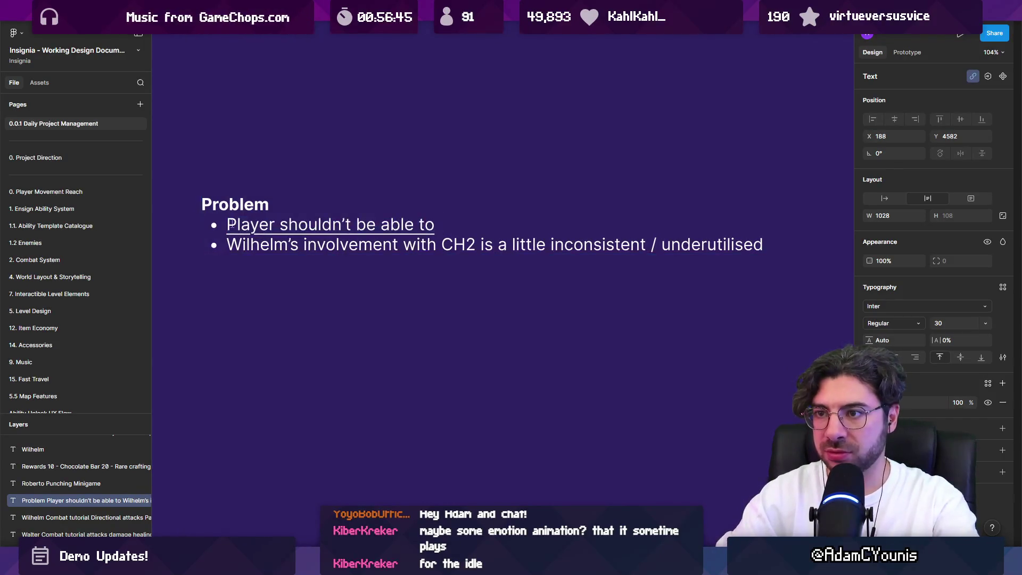
pyautogui.press('End')
pyautogui.hotkey('ctrl', 'b')
pyautogui.write('retruren')
pyautogui.press('BackSpace')
pyautogui.press('BackSpace')
pyautogui.press('BackSpace')
pyautogui.hotkey('shift', 'Home')
pyautogui.hotkey('ctrl', 'b')
pyautogui.press('End')
pyautogui.hotkey('shift', 'Home')
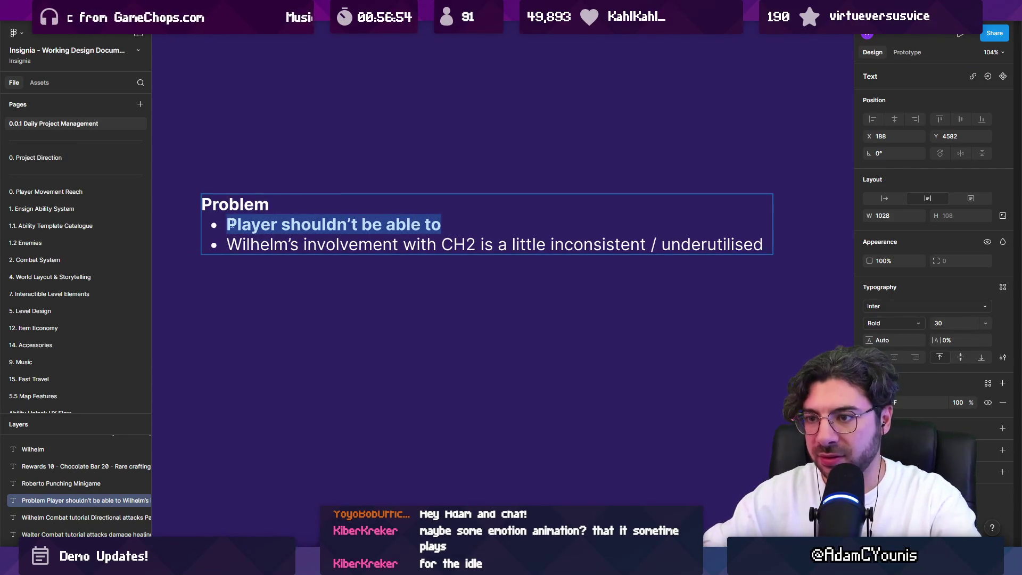
pyautogui.hotkey('ctrl', 'b')
pyautogui.press('Down')
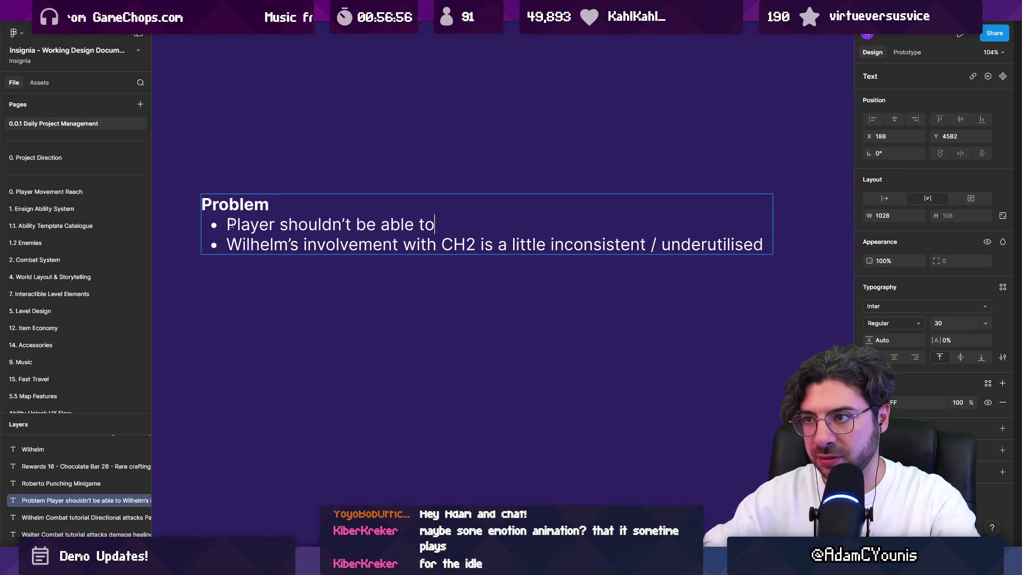
# Step: Complete it: no return to the watchtower after the first crucible; a plot gate blocks either side
pyautogui.write(' return to the watc')
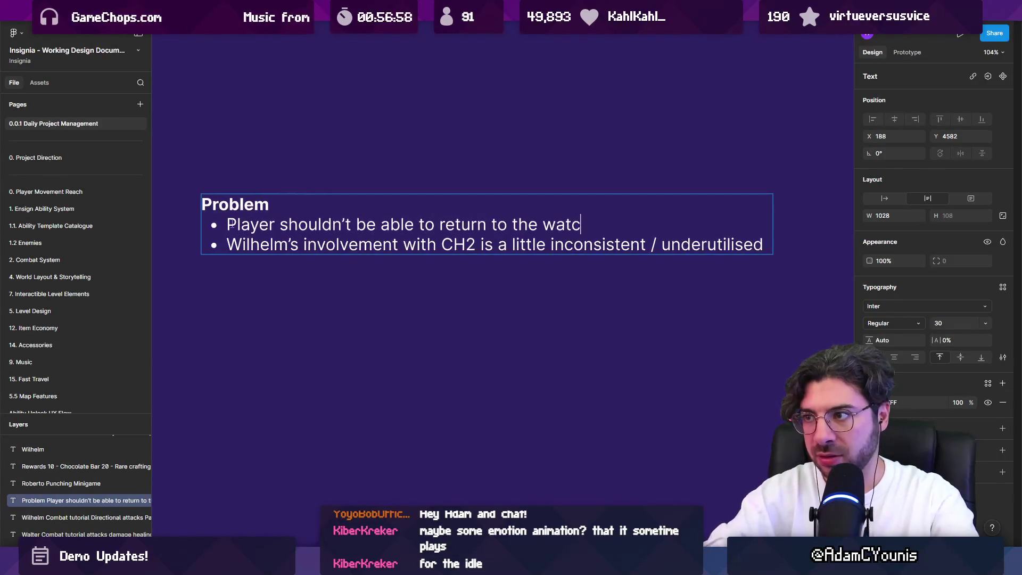
pyautogui.write('htower after getting')
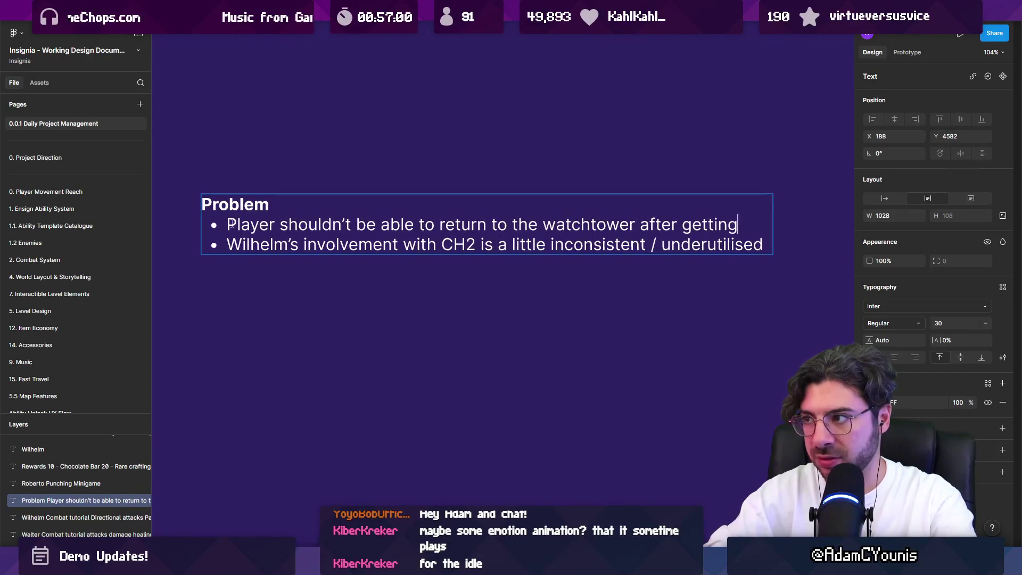
pyautogui.write(' the first crucible. ')
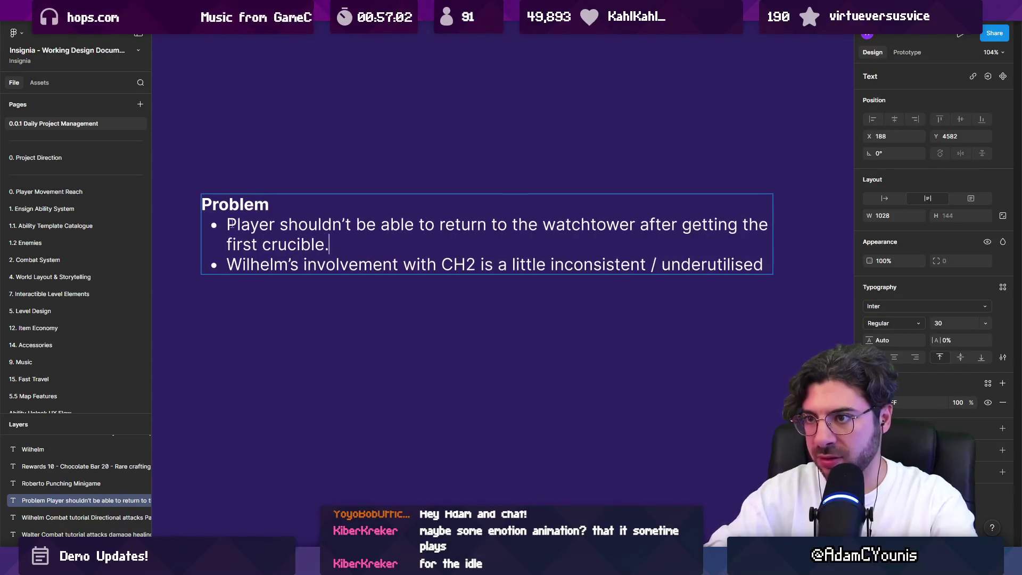
pyautogui.write('Some kind of plot ')
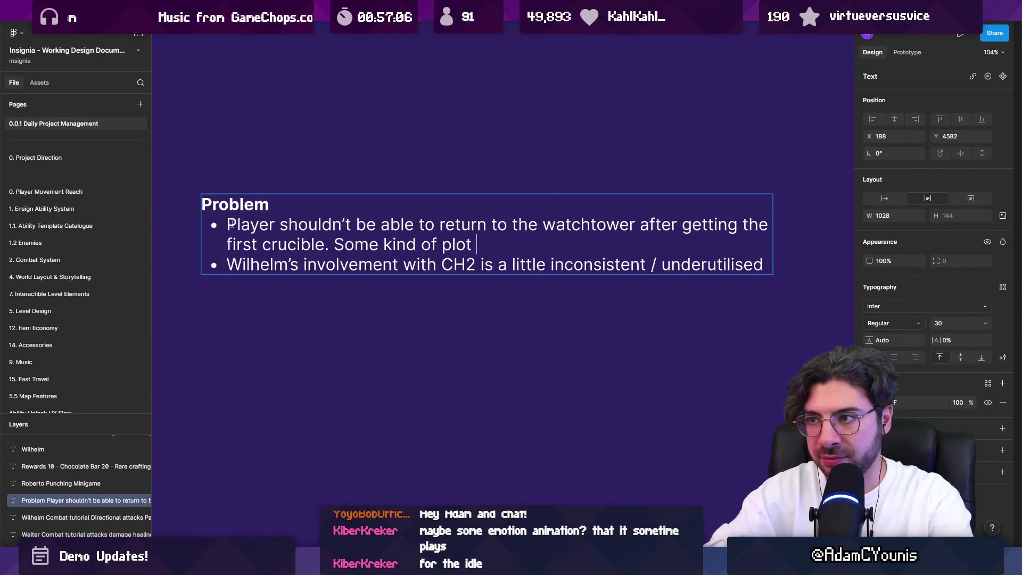
pyautogui.write('roa')
pyautogui.press('BackSpace')
pyautogui.press('BackSpace')
pyautogui.press('BackSpace')
pyautogui.write('gat')
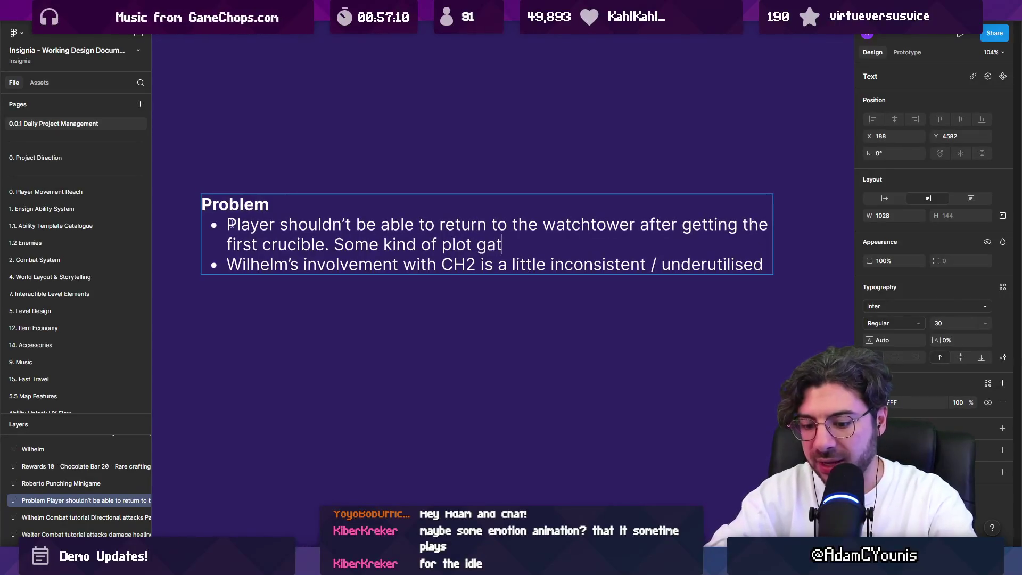
pyautogui.write('e need sto')
pyautogui.press('BackSpace')
pyautogui.press('BackSpace')
pyautogui.press('BackSpace')
pyautogui.write('s top')
pyautogui.press('BackSpace')
pyautogui.write('stop that')
pyautogui.press('BackSpace')
pyautogui.press('BackSpace')
pyautogui.write('em from enti')
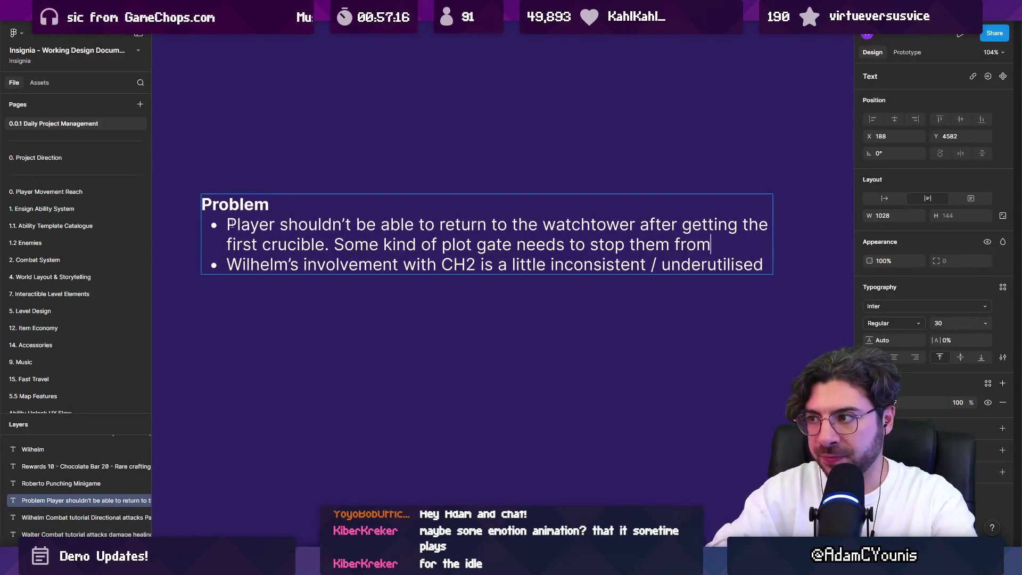
pyautogui.press('BackSpace')
pyautogui.write('ering f')
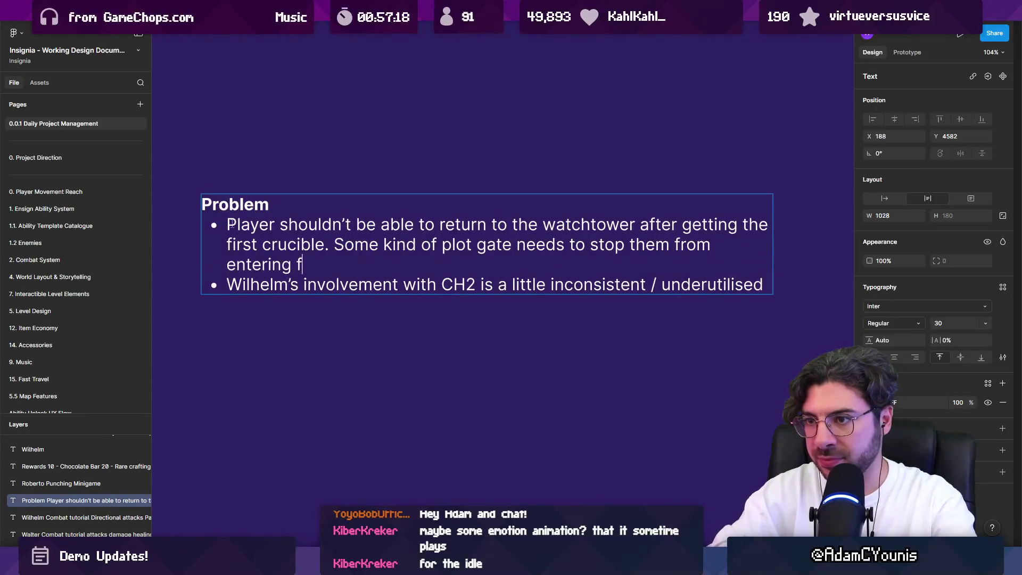
pyautogui.write('rom either side.')
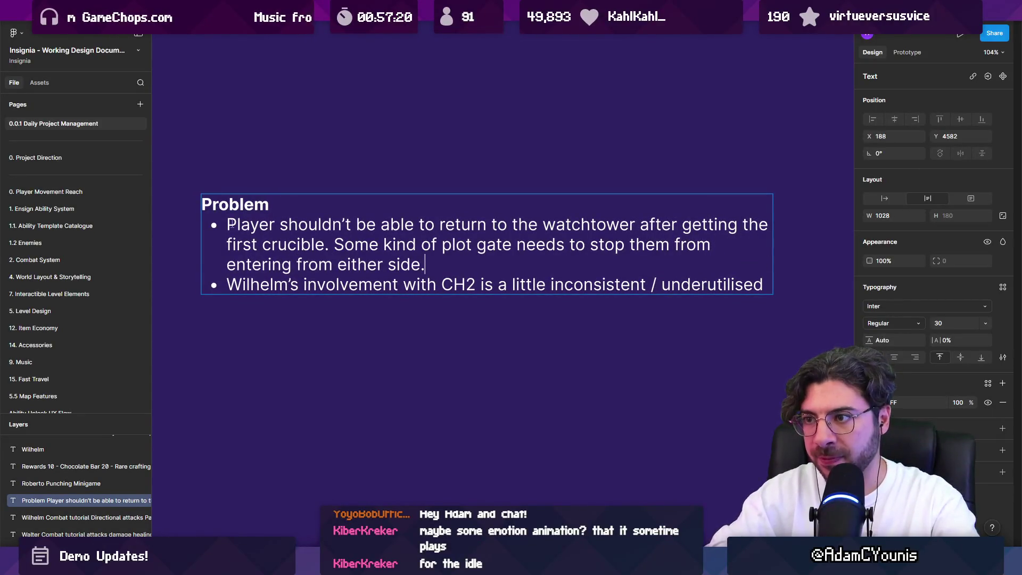
# Step: Add an indented bold sub-bullet 'Having this be the Marten is the best way'
pyautogui.press('Return')
pyautogui.press('Tab')
pyautogui.write('Having this bve')
pyautogui.press('BackSpace')
pyautogui.press('BackSpace')
pyautogui.write('e the MAr')
pyautogui.press('BackSpace')
pyautogui.press('BackSpace')
pyautogui.write('arten is the best ')
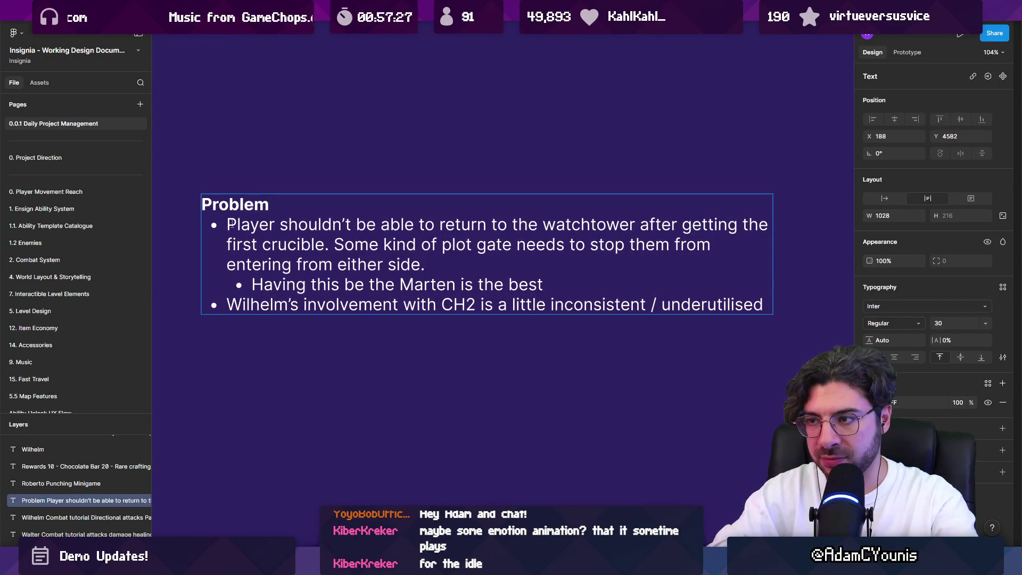
pyautogui.write('way')
pyautogui.hotkey('shift', 'Home')
pyautogui.hotkey('ctrl', 'b')
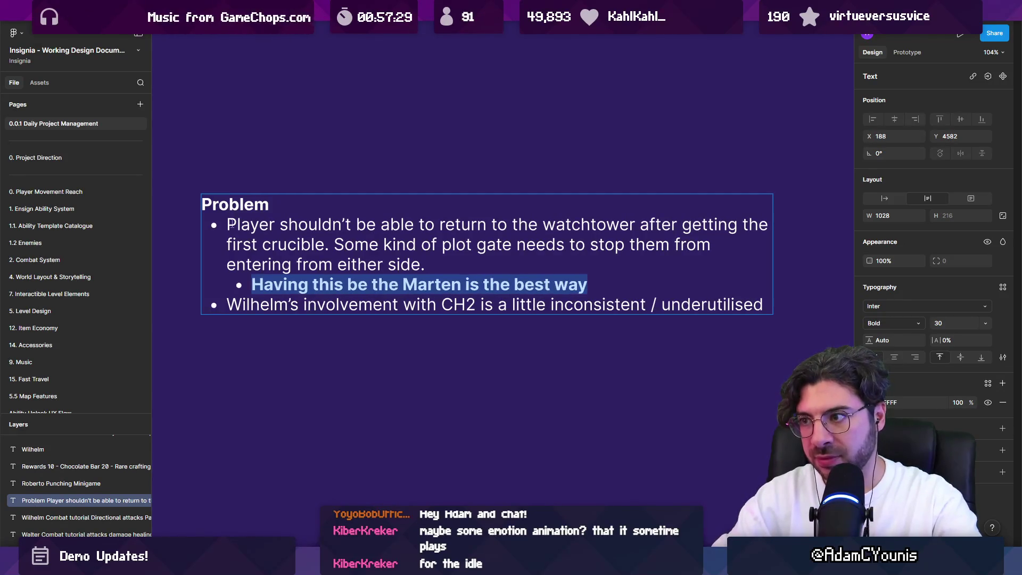
pyautogui.press('Right')
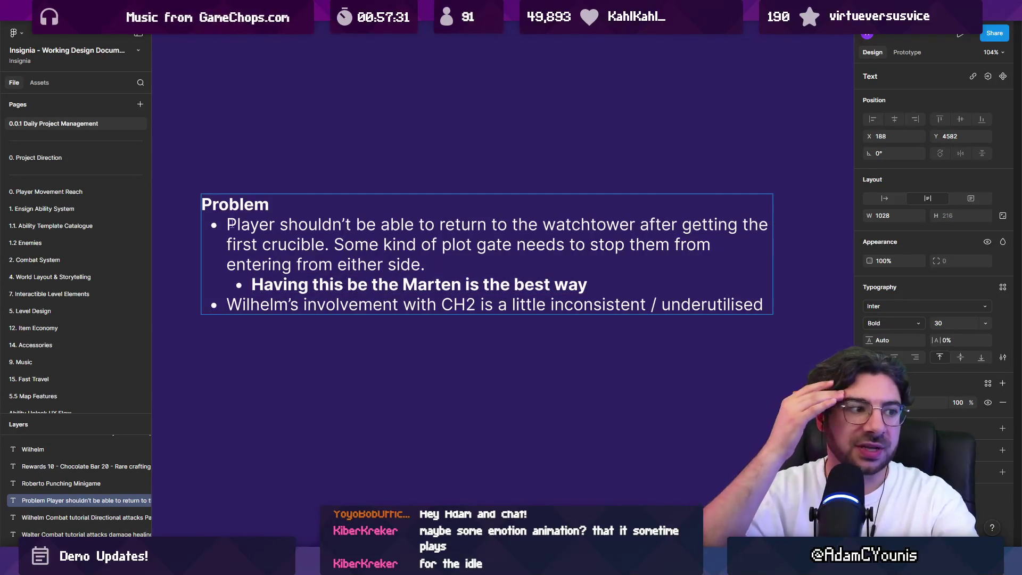
# Step: Add a second sub-bullet reading 'Or something like he locked himself out'
pyautogui.press('Return')
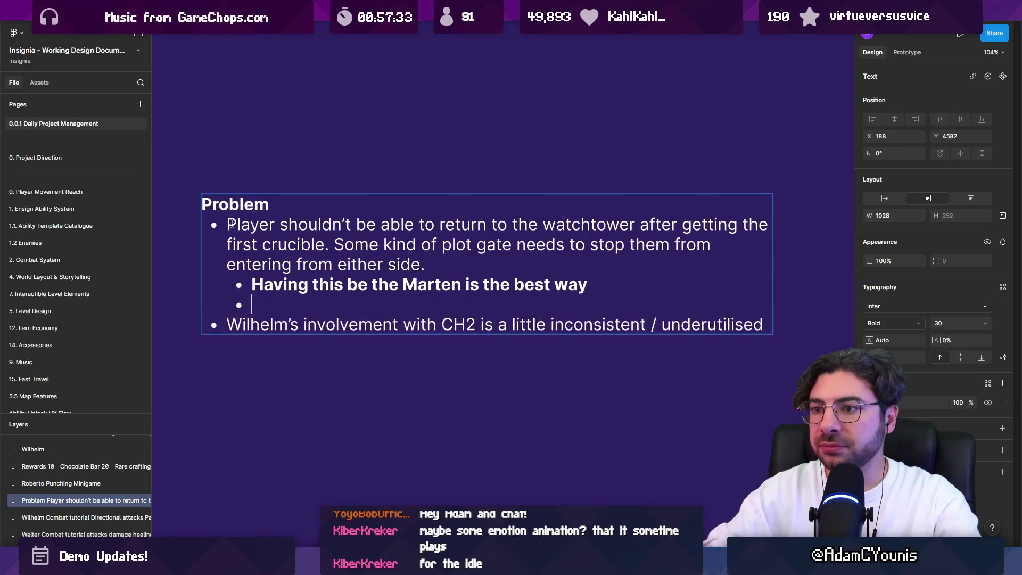
pyautogui.press('Left')
pyautogui.hotkey('ctrl', 'shift', 'Left')
pyautogui.hotkey('ctrl', 'shift', 'Left')
pyautogui.hotkey('ctrl', 'shift', 'Left')
pyautogui.hotkey('ctrl', 'shift', 'Left')
pyautogui.press('Left')
pyautogui.write('/')
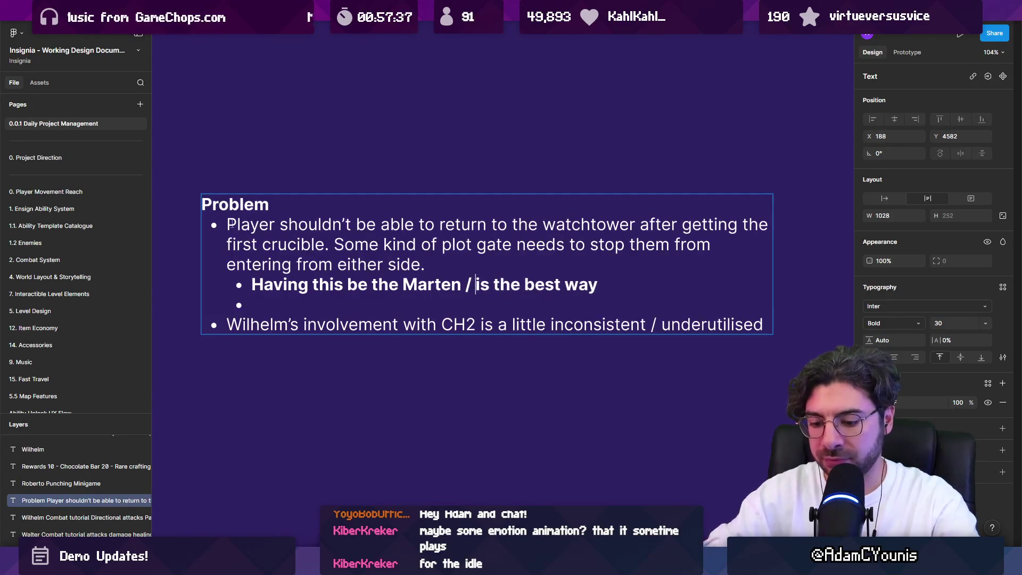
pyautogui.press('BackSpace')
pyautogui.press('BackSpace')
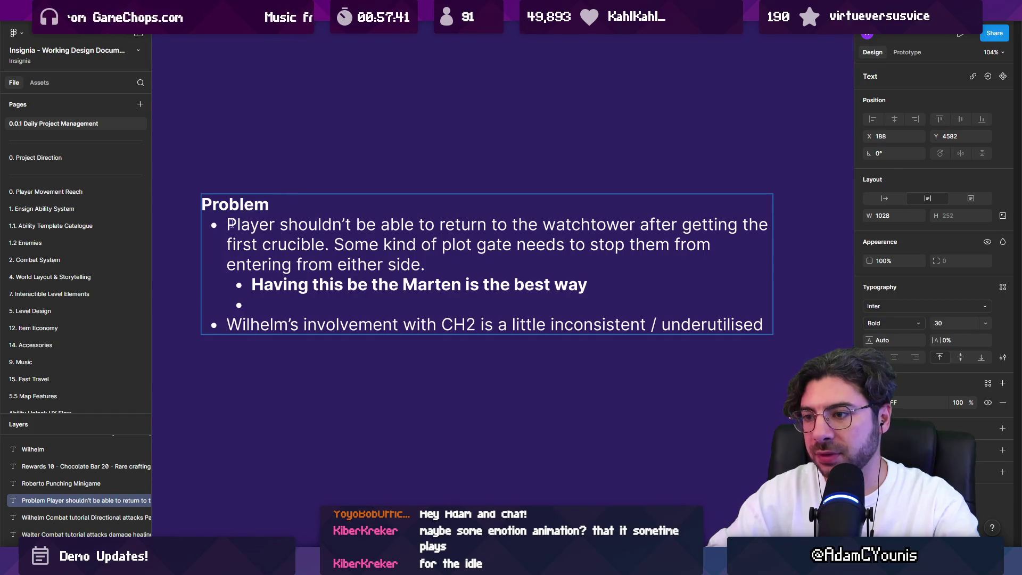
pyautogui.write('Or something like')
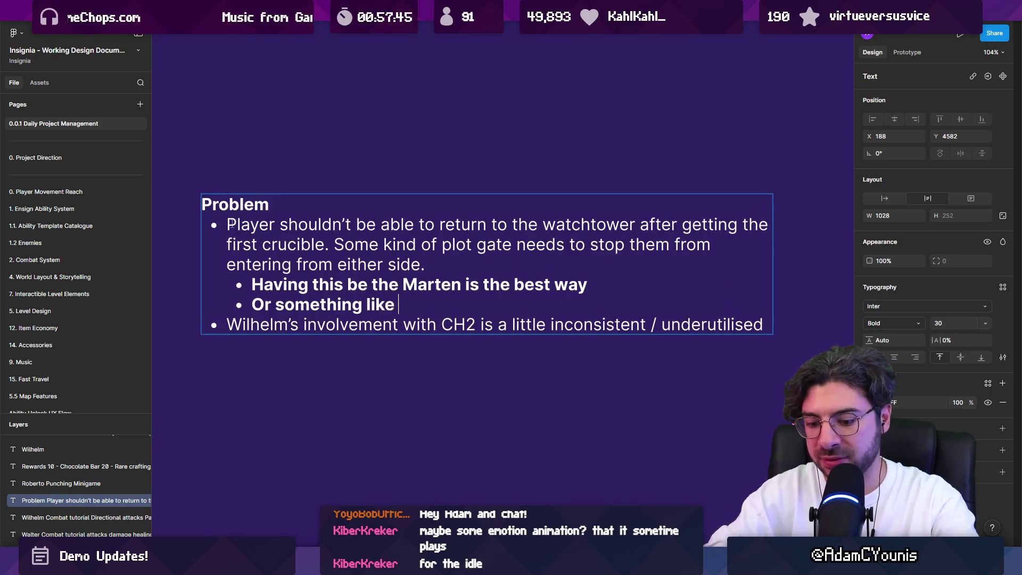
pyautogui.write(' he locked himself')
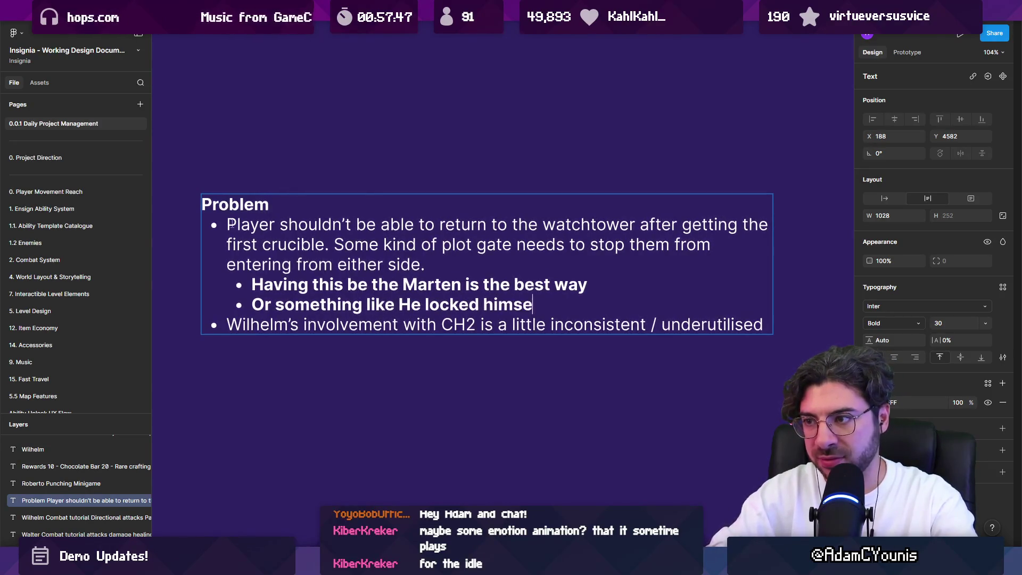
pyautogui.write(' out')
pyautogui.hotkey('ctrl', 'shift', 'Left')
pyautogui.hotkey('ctrl', 'shift', 'Left')
pyautogui.hotkey('ctrl', 'shift', 'Left')
pyautogui.hotkey('ctrl', 'shift', 'Left')
pyautogui.press('Left')
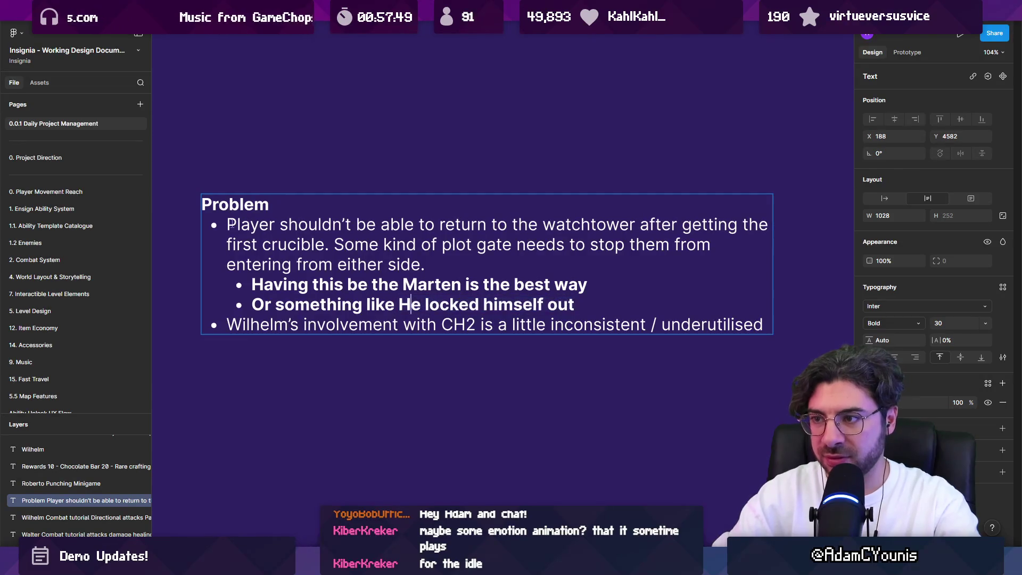
pyautogui.press('Delete')
pyautogui.write('h')
pyautogui.hotkey('ctrl', 'shift', 'Right')
pyautogui.hotkey('ctrl', 'shift', 'Right')
pyautogui.hotkey('ctrl', 'shift', 'Right')
pyautogui.press('Right')
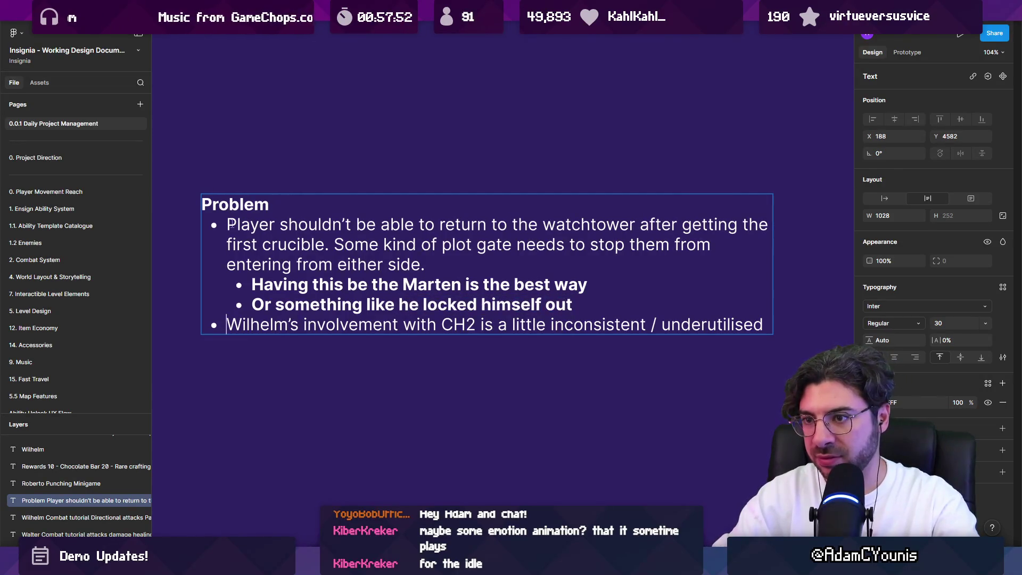
# Step: Set both sub-bullets to regular weight and add a blank line after them
pyautogui.hotkey('shift', 'Home')
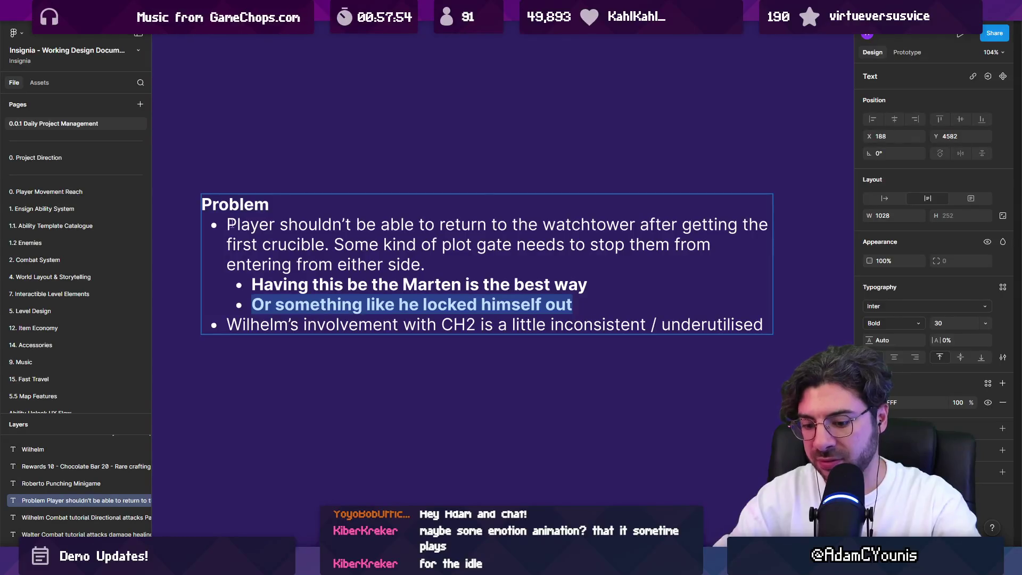
pyautogui.hotkey('ctrl', 'b')
pyautogui.press('Right')
pyautogui.hotkey('shift', 'Down')
pyautogui.hotkey('ctrl', 'b')
pyautogui.press('Right')
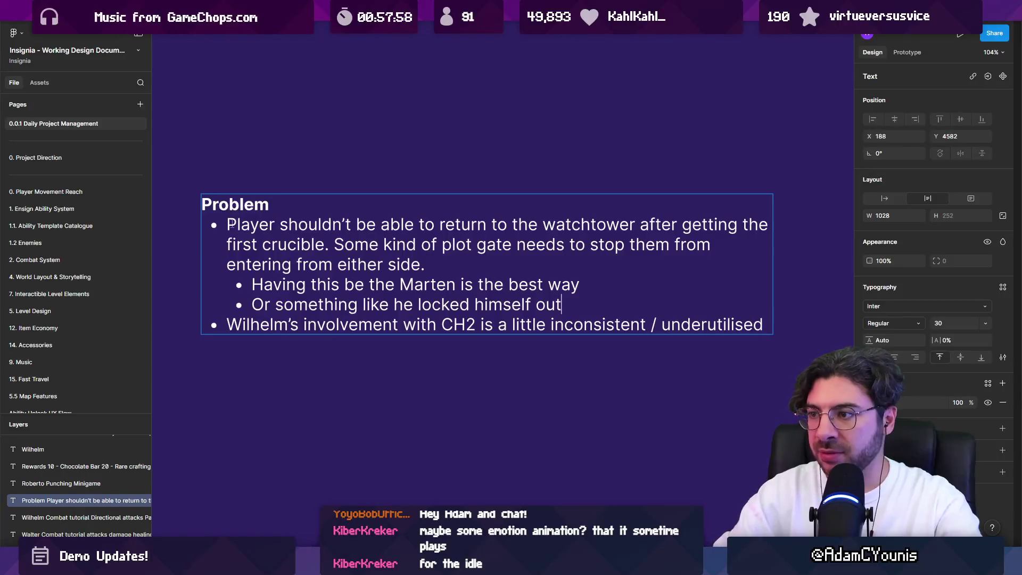
pyautogui.press('Return')
# Step: Replace 'he' with 'Wilhelm' and italicise 'Wilhelm locked himself out'
pyautogui.press('Up')
pyautogui.press('Up')
pyautogui.hotkey('ctrl', 'shift', 'Right')
pyautogui.hotkey('ctrl', 'shift', 'Right')
pyautogui.hotkey('ctrl', 'shift', 'Right')
pyautogui.press('Right')
pyautogui.write('Wilhem')
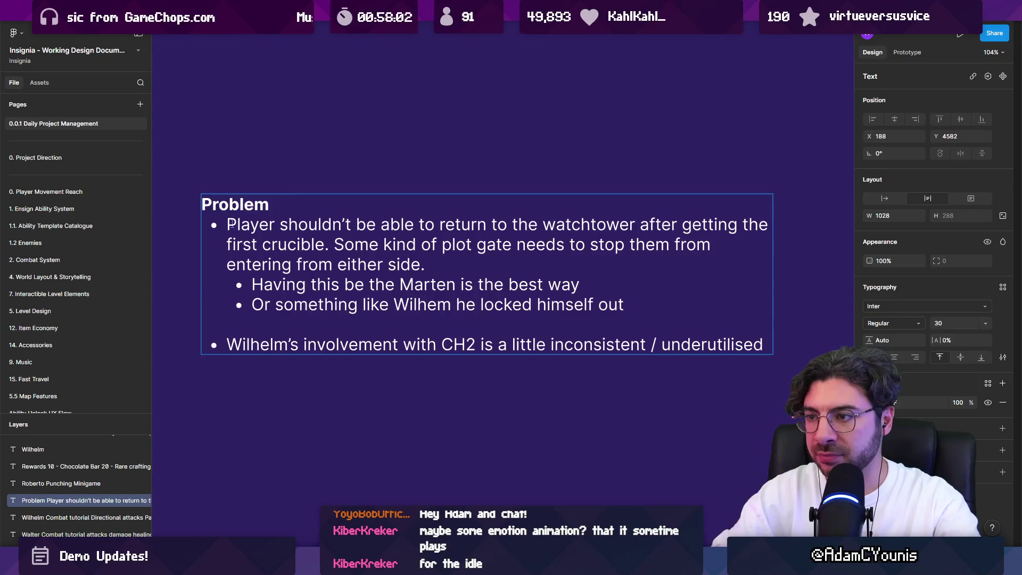
pyautogui.press('BackSpace')
pyautogui.write('lm')
pyautogui.press('Delete')
pyautogui.press('Delete')
pyautogui.press('Delete')
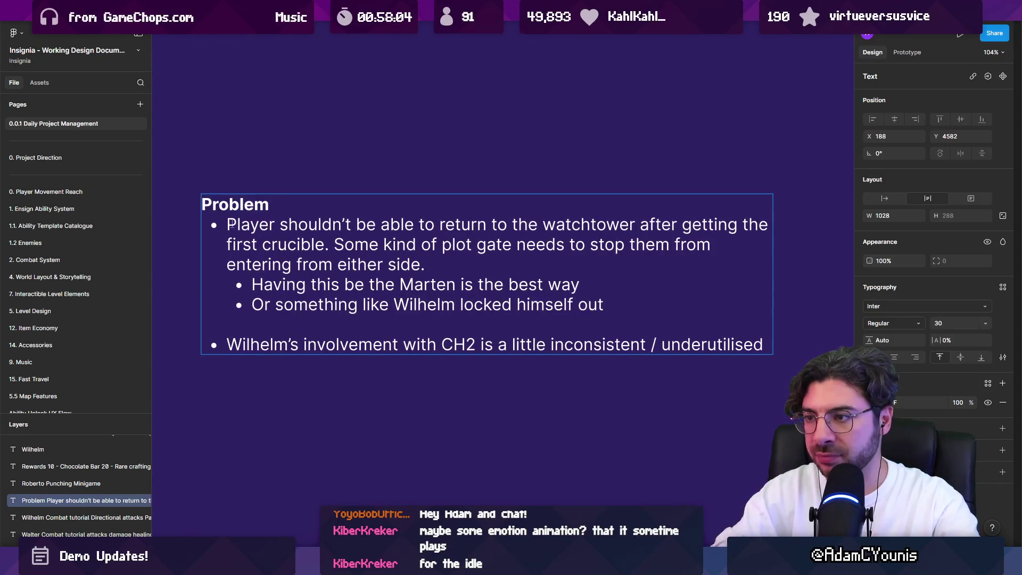
pyautogui.hotkey('ctrl', 'shift', 'Left')
pyautogui.hotkey('ctrl', 'shift', 'Left')
pyautogui.hotkey('ctrl', 'shift', 'Left')
pyautogui.hotkey('ctrl', 'shift', 'Right')
pyautogui.press('Left')
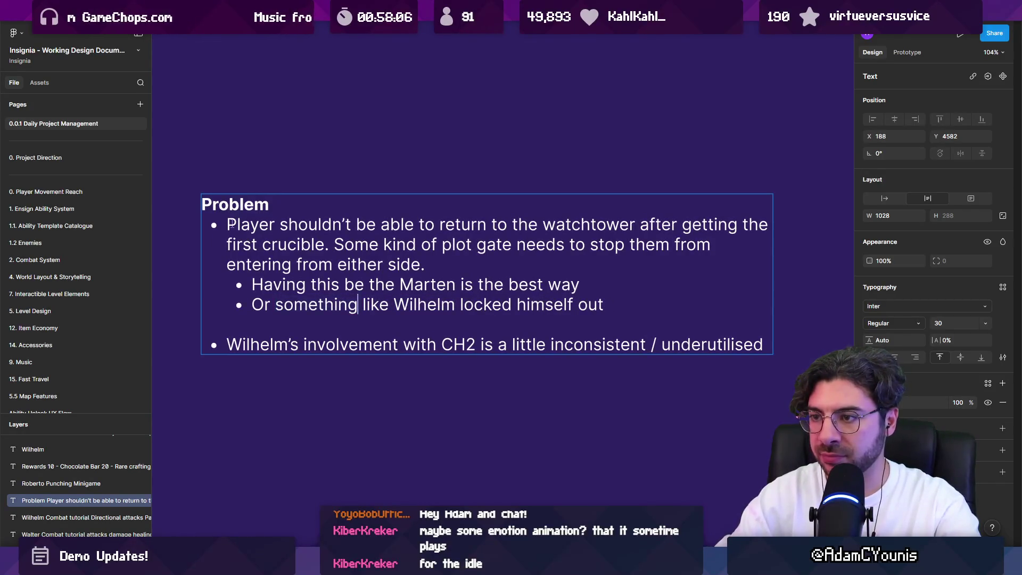
pyautogui.write('"')
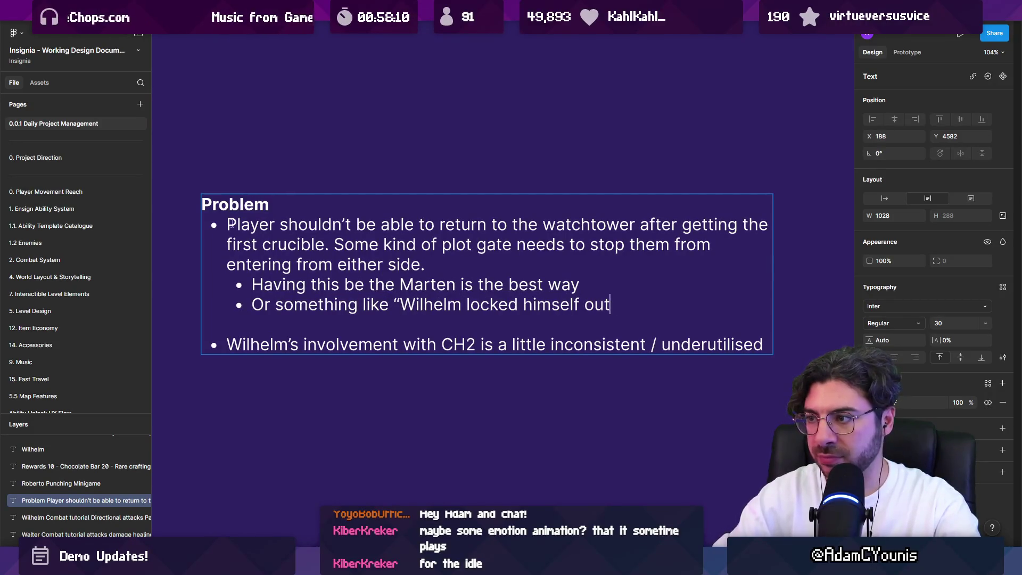
pyautogui.hotkey('shift', 'Home')
pyautogui.hotkey('ctrl', 'shift', 'Right')
pyautogui.hotkey('ctrl', 'shift', 'Right')
pyautogui.hotkey('ctrl', 'shift', 'Right')
pyautogui.hotkey('shift', 'Right')
pyautogui.hotkey('ctrl', 'i')
pyautogui.press('Left')
pyautogui.press('BackSpace')
# Step: Add a bullet: 'Crow sidequest is also a little out of cohesion with the rest of what's happening in ch1'
pyautogui.press('Return')
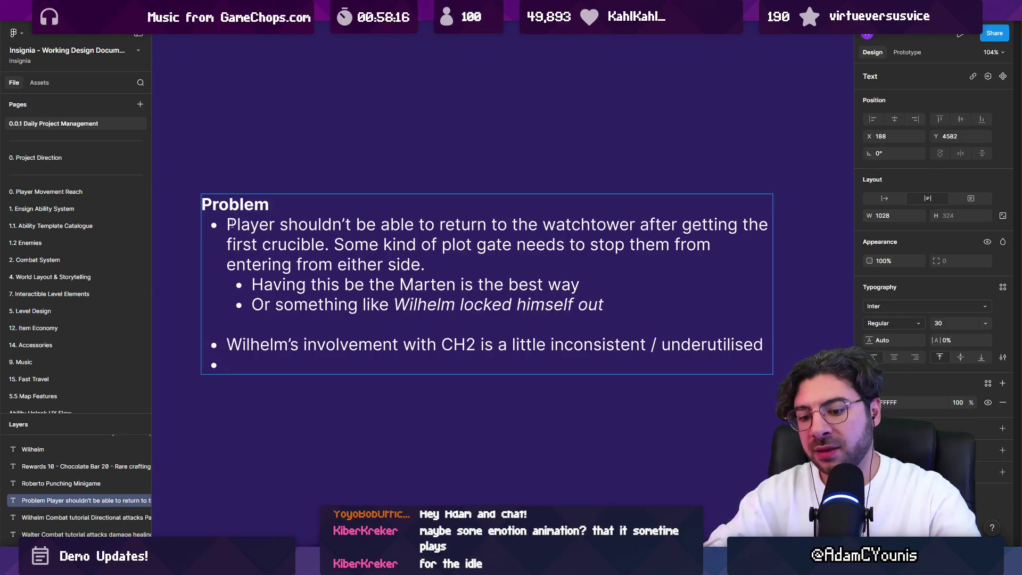
pyautogui.write('Crfow')
pyautogui.press('BackSpace')
pyautogui.press('BackSpace')
pyautogui.press('BackSpace')
pyautogui.write('ow ')
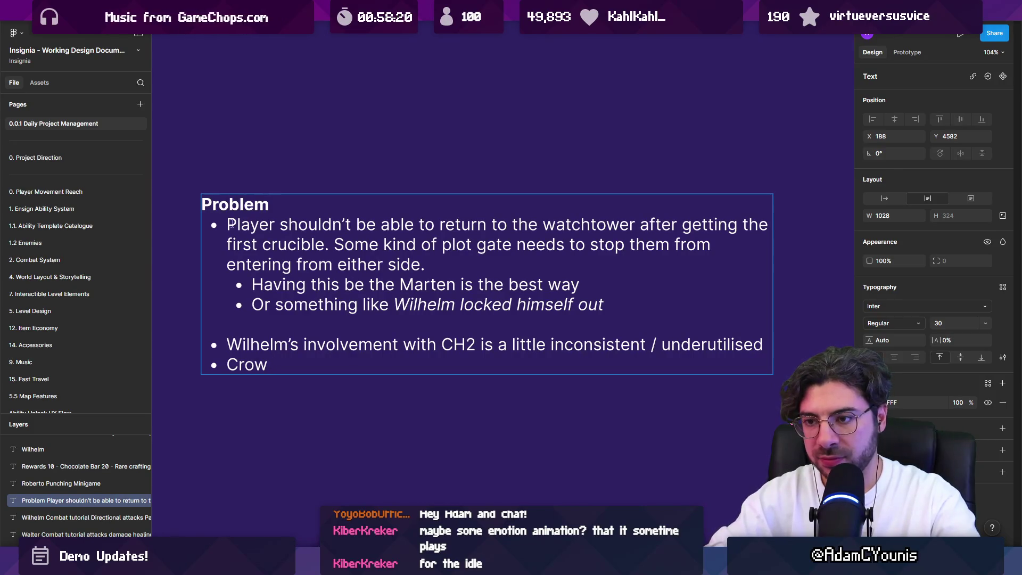
pyautogui.write('sidequest is also')
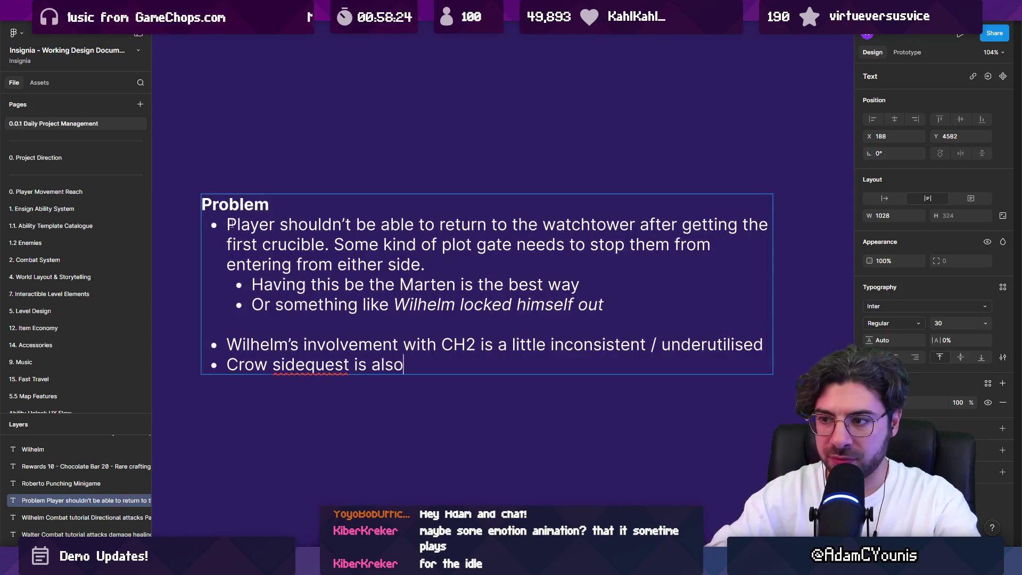
pyautogui.write(' a little ')
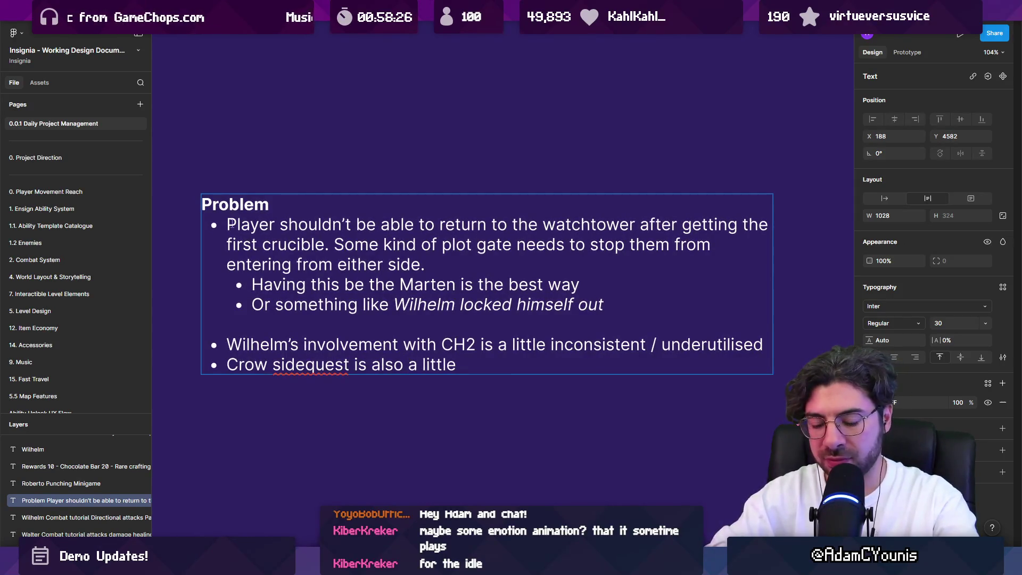
pyautogui.write('out of')
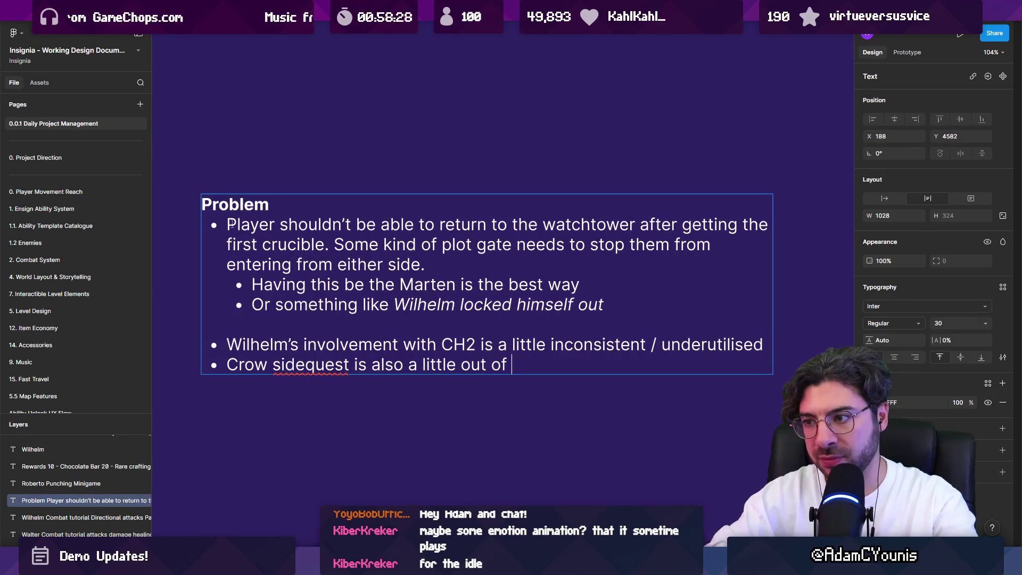
pyautogui.write('con')
pyautogui.press('BackSpace')
pyautogui.press('BackSpace')
pyautogui.press('BackSpace')
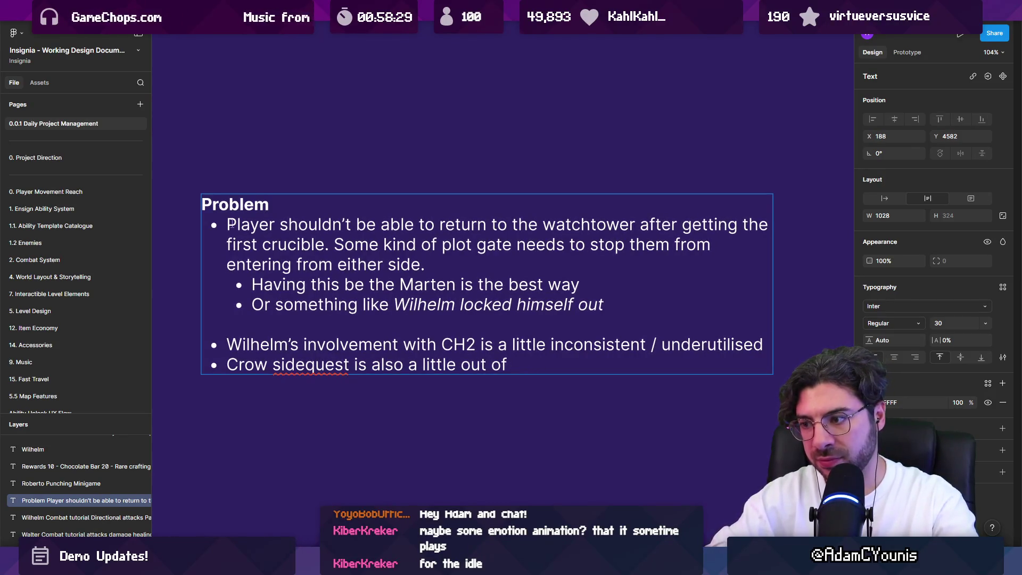
pyautogui.write('cohesion wi')
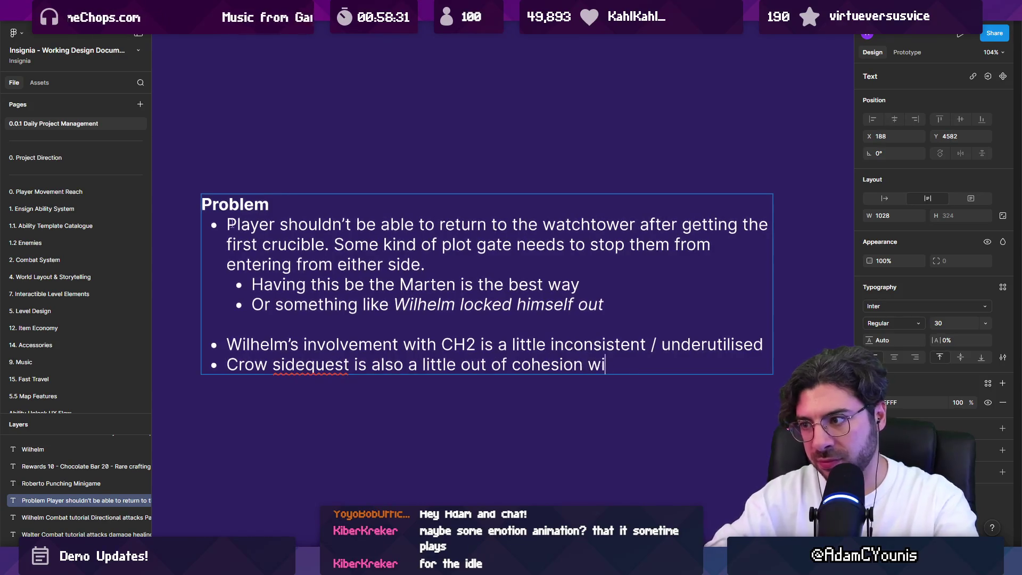
pyautogui.write("th the rest of what's happe")
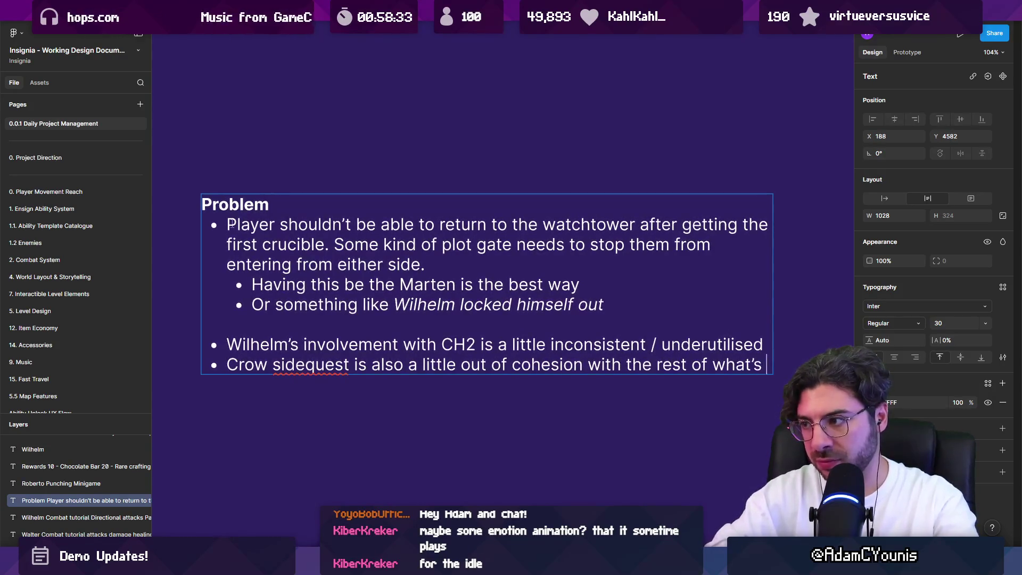
pyautogui.write('ning in ch')
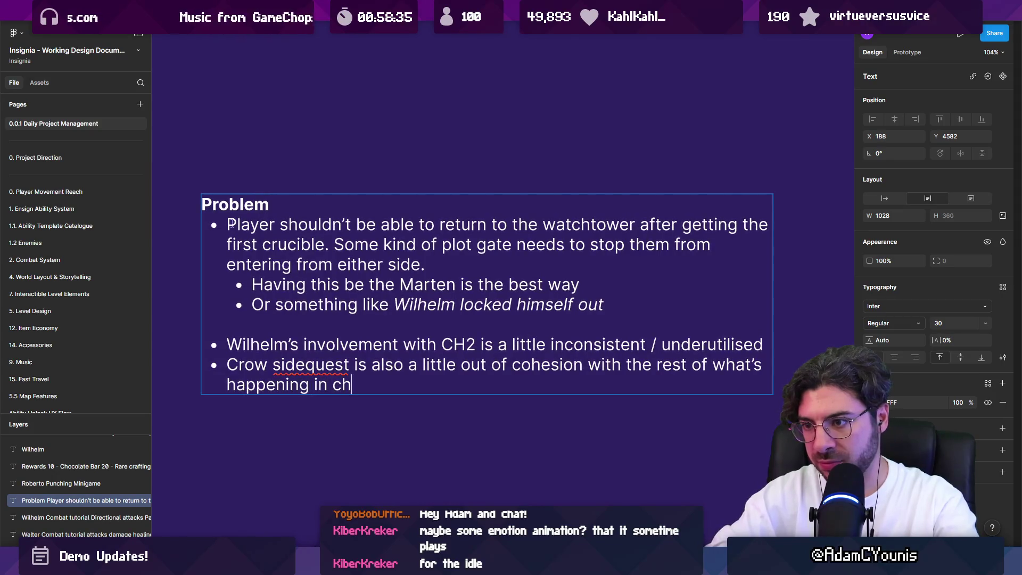
pyautogui.write('1')
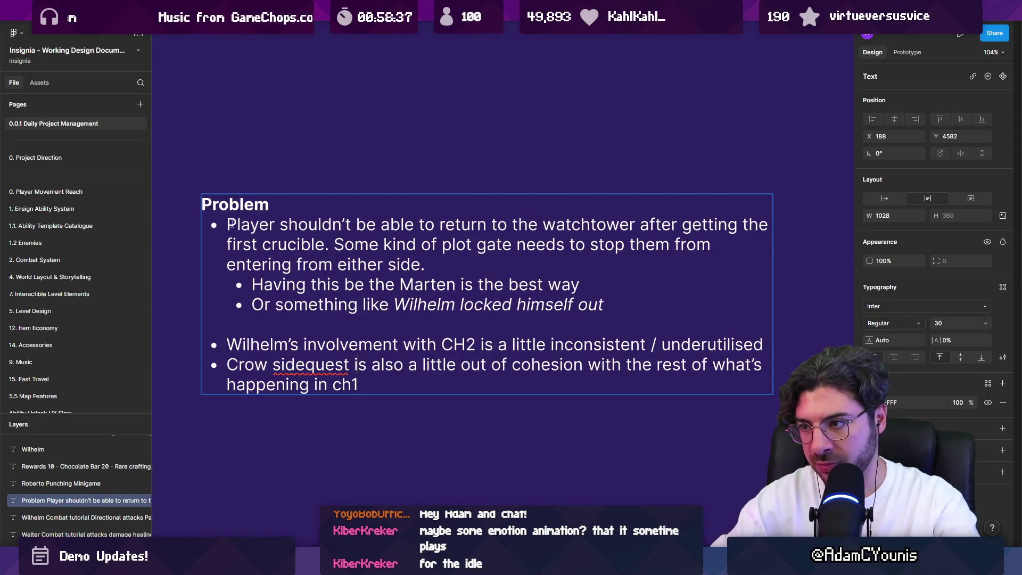
# Step: Change CH2 to CH1 in the Wilhelm bullet and finish editing the note
pyautogui.hotkey('ctrl', 'shift', 'Right')
pyautogui.hotkey('ctrl', 'shift', 'Right')
pyautogui.hotkey('ctrl', 'shift', 'Right')
pyautogui.press('Right')
pyautogui.press('BackSpace')
pyautogui.write('1')
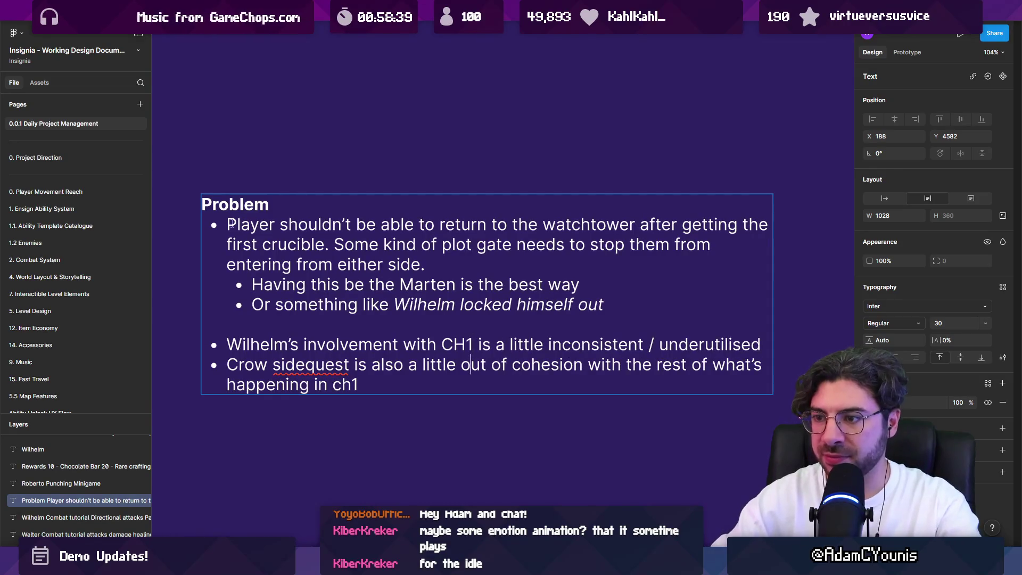
pyautogui.press('BackSpace')
pyautogui.press('BackSpace')
pyautogui.write('CH')
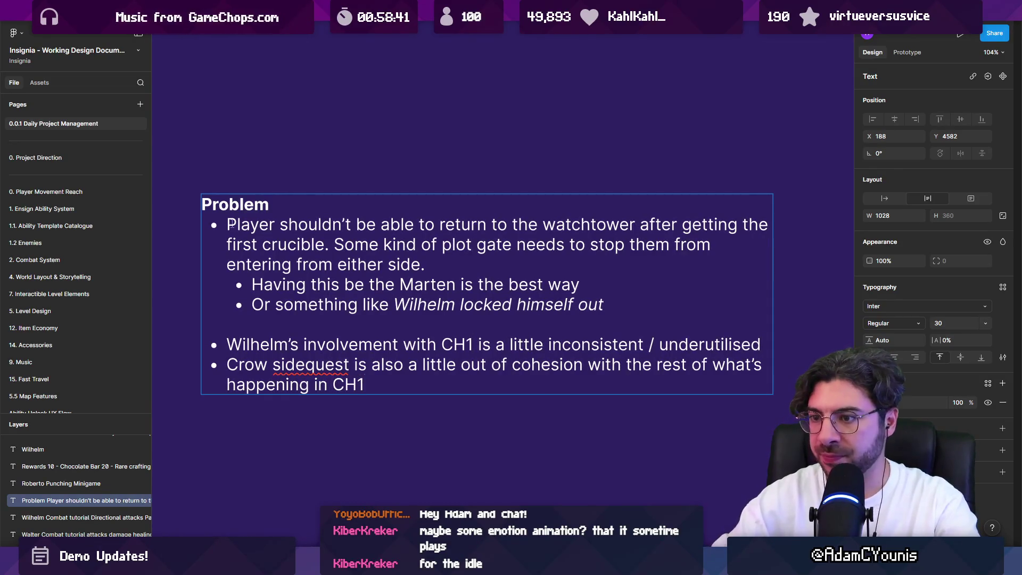
pyautogui.write('.')
pyautogui.press('Escape')
pyautogui.press('Escape')
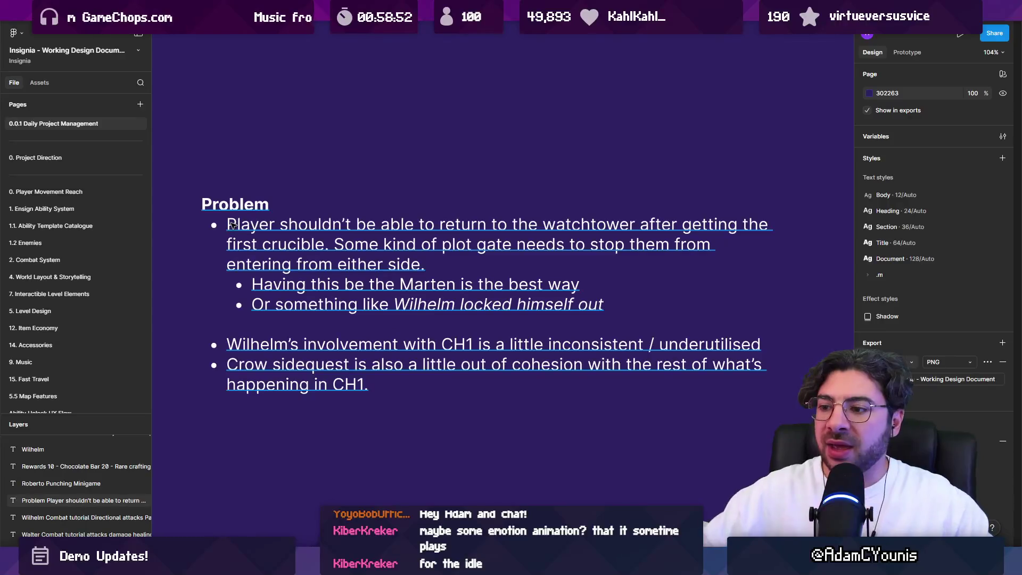
pyautogui.hotkey('alt', 'Tab')
pyautogui.scroll(-3, 459, 203)
pyautogui.scroll(2, 459, 203)
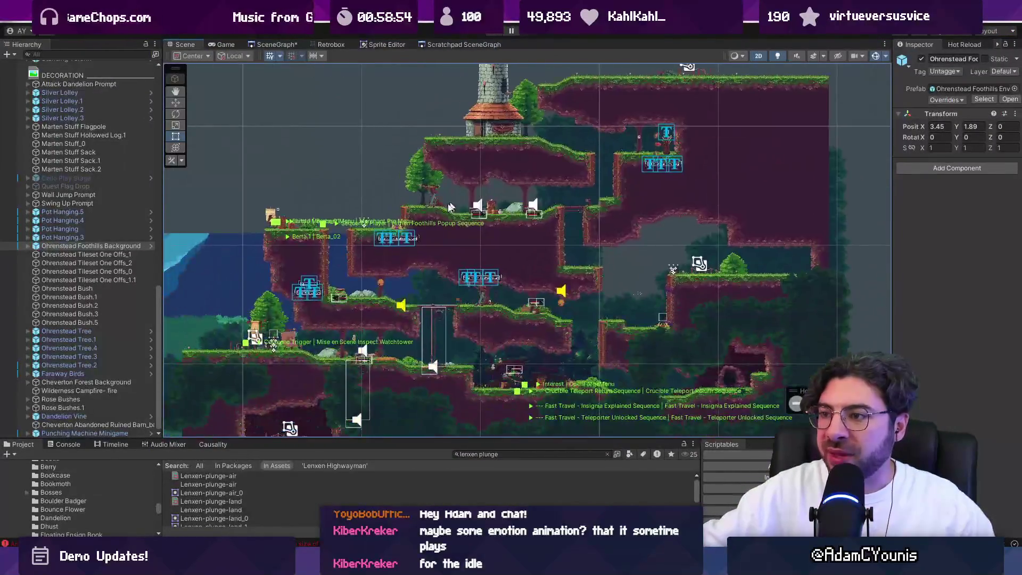
pyautogui.scroll(5, 459, 203)
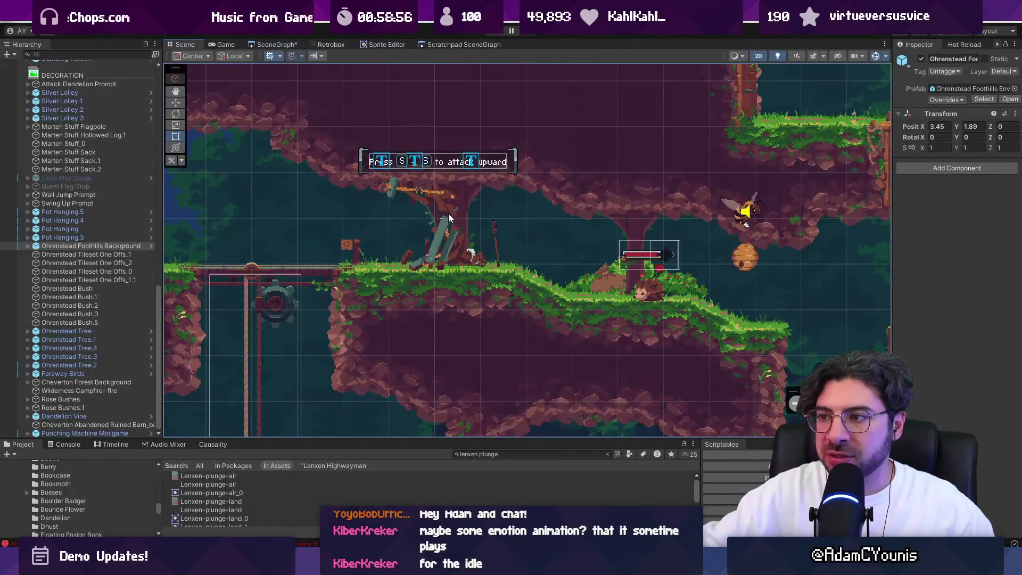
pyautogui.scroll(-4, 457, 248)
pyautogui.scroll(2, 467, 279)
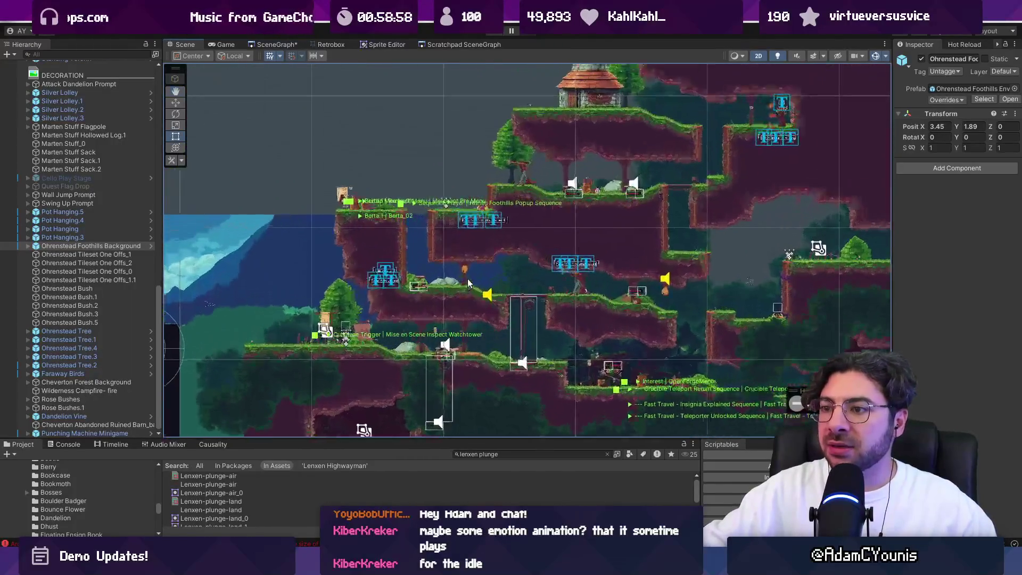
pyautogui.moveTo(468, 273)
pyautogui.mouseDown()
pyautogui.moveTo(361, 277)
pyautogui.moveTo(495, 297)
pyautogui.mouseUp()
pyautogui.click(607, 454)
pyautogui.moveTo(602, 438); pyautogui.dragTo(602, 417)
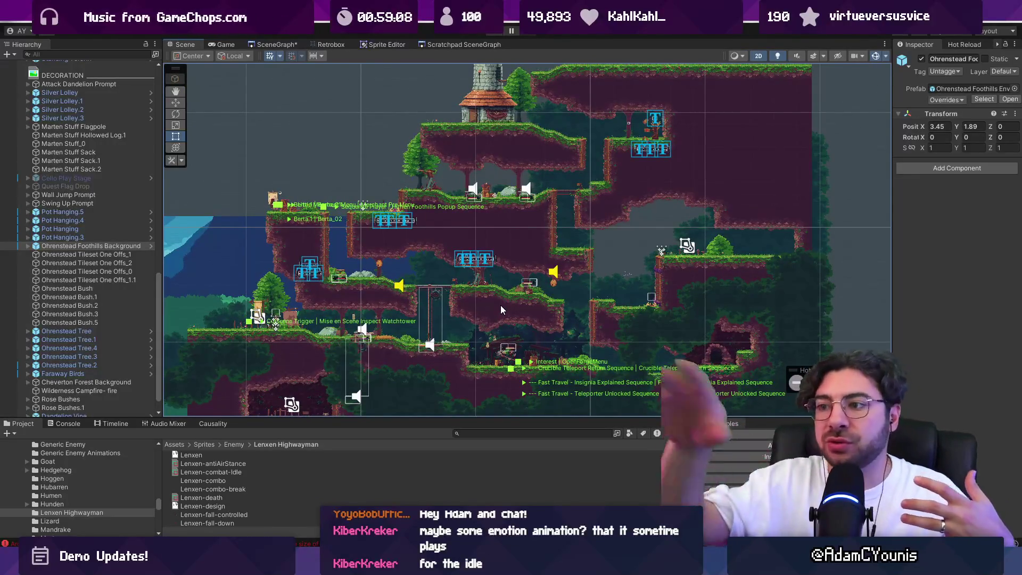
pyautogui.scroll(5, 453, 117)
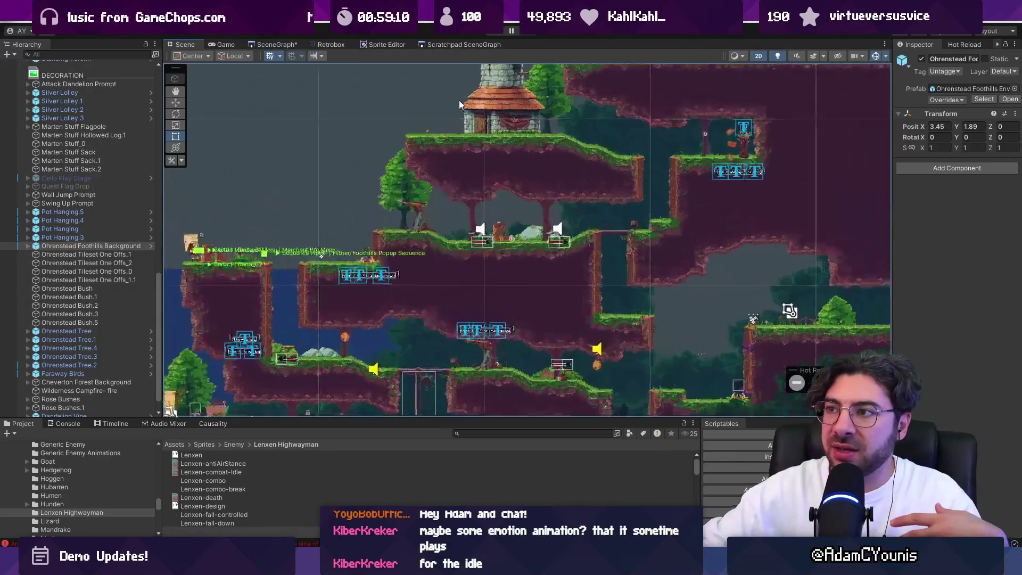
pyautogui.scroll(-6, 413, 137)
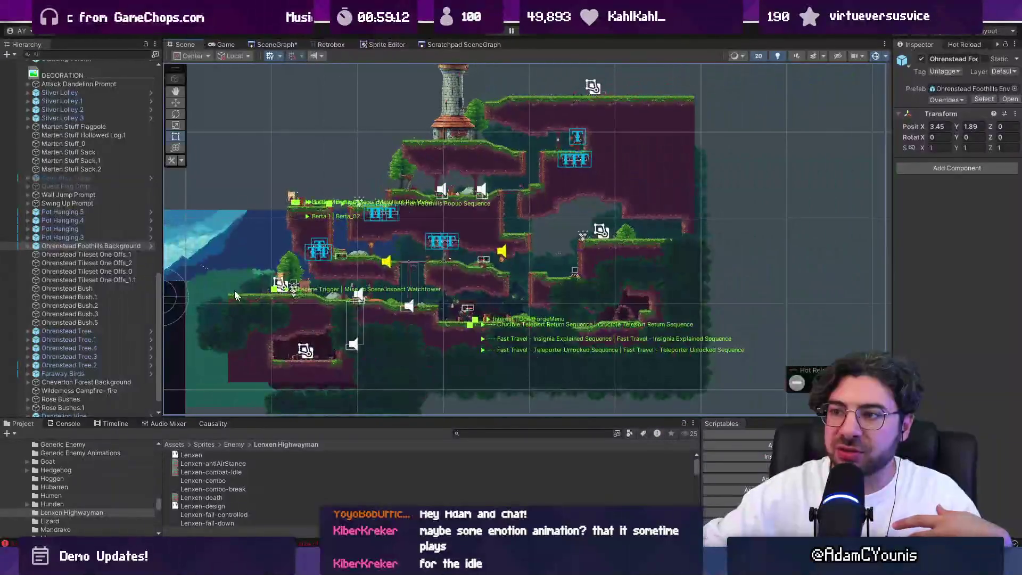
pyautogui.scroll(2, 444, 175)
pyautogui.scroll(4, 444, 174)
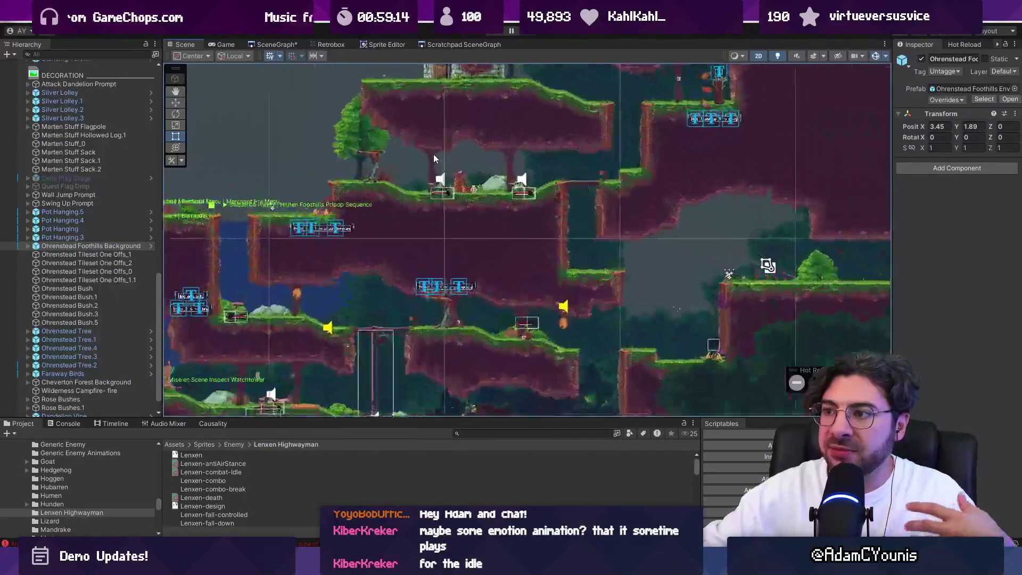
pyautogui.scroll(-5, 446, 175)
pyautogui.scroll(1, 447, 182)
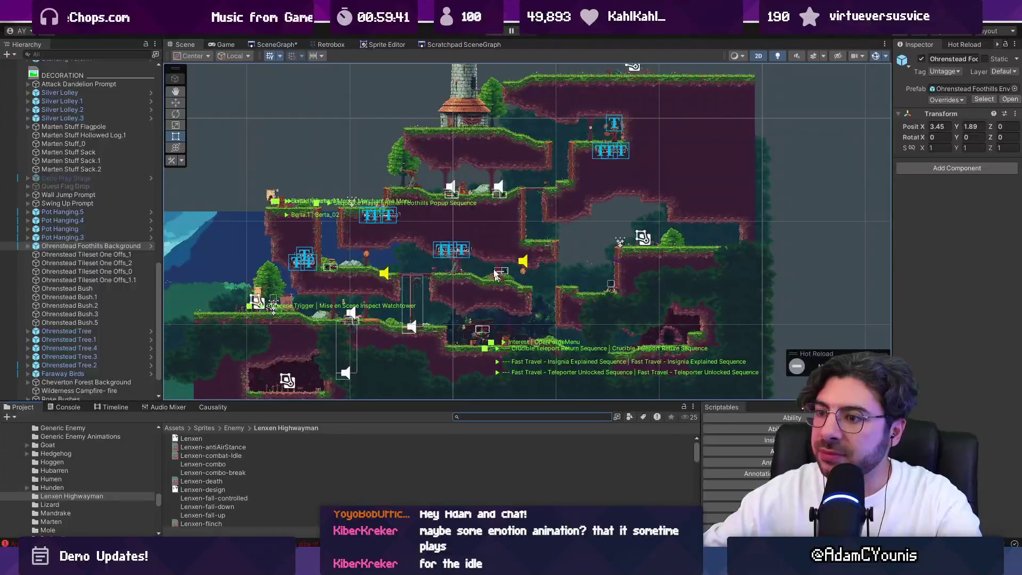
pyautogui.scroll(3, 484, 225)
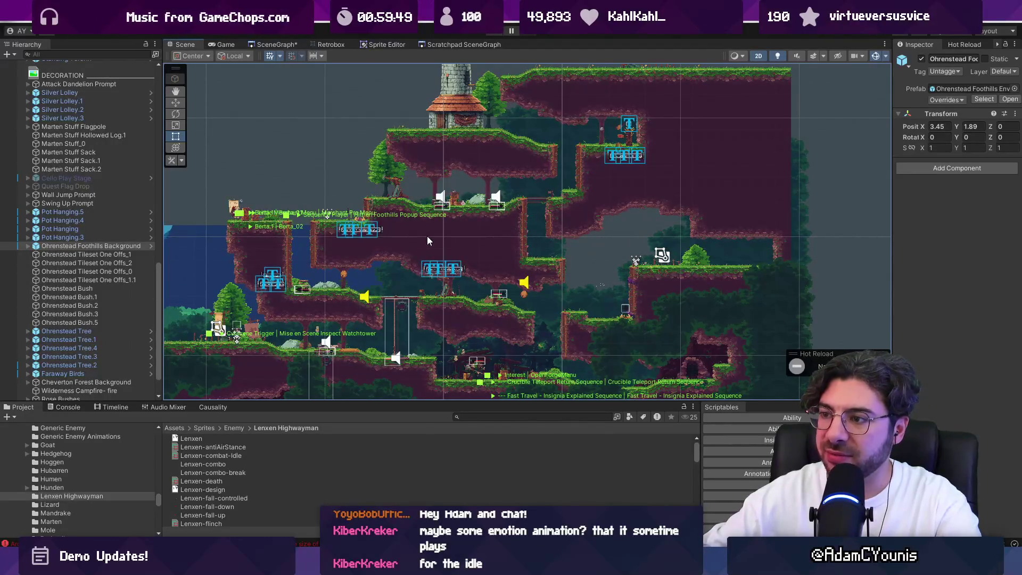
pyautogui.scroll(-1, 434, 231)
# Step: Select the Wolverine Barbarian in the Scene view, pan around it, and start Play mode
pyautogui.scroll(3, 463, 317)
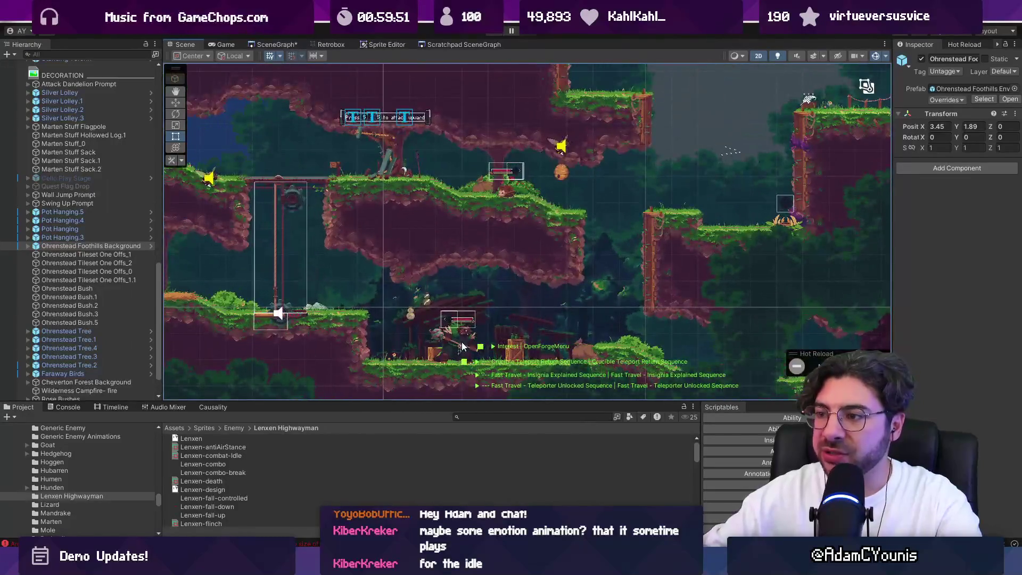
pyautogui.click(380, 251)
pyautogui.scroll(1, 380, 250)
pyautogui.scroll(2, 359, 241)
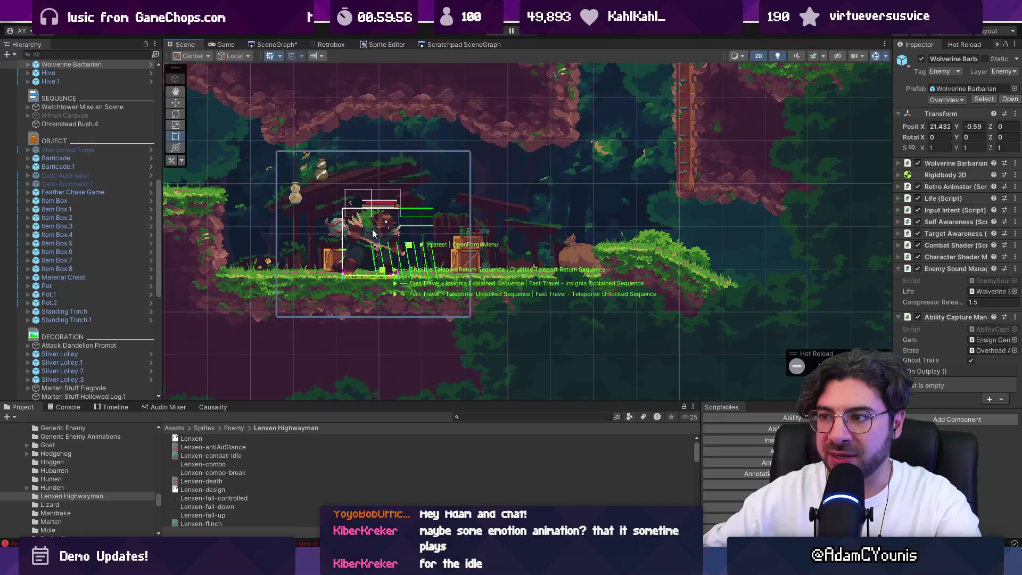
pyautogui.scroll(-3, 372, 233)
pyautogui.moveTo(414, 228); pyautogui.dragTo(688, 274)
pyautogui.scroll(2, 631, 266)
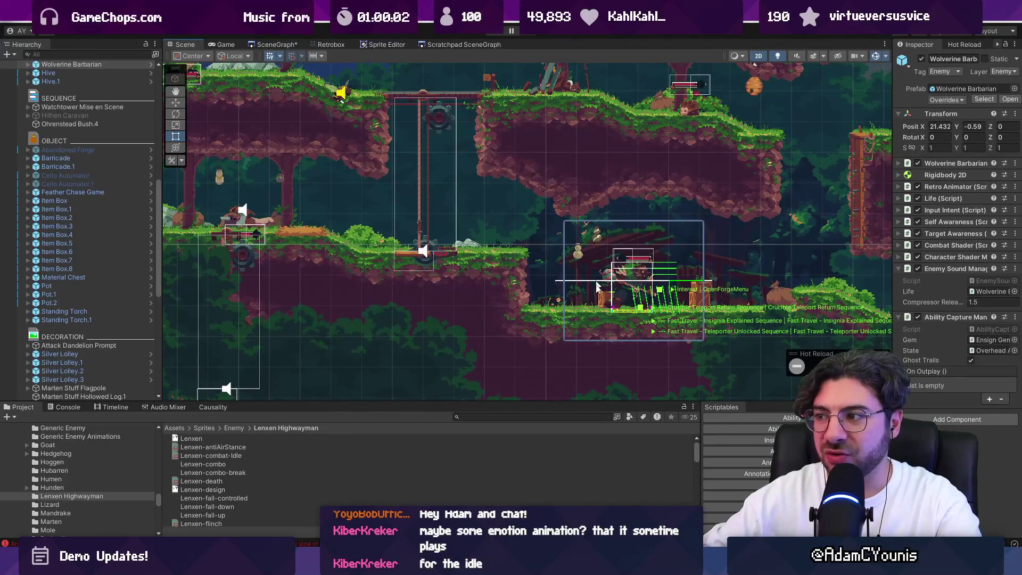
pyautogui.moveTo(704, 253)
pyautogui.mouseDown()
pyautogui.moveTo(358, 253)
pyautogui.moveTo(367, 253)
pyautogui.mouseUp()
pyautogui.scroll(-10, 126, 212)
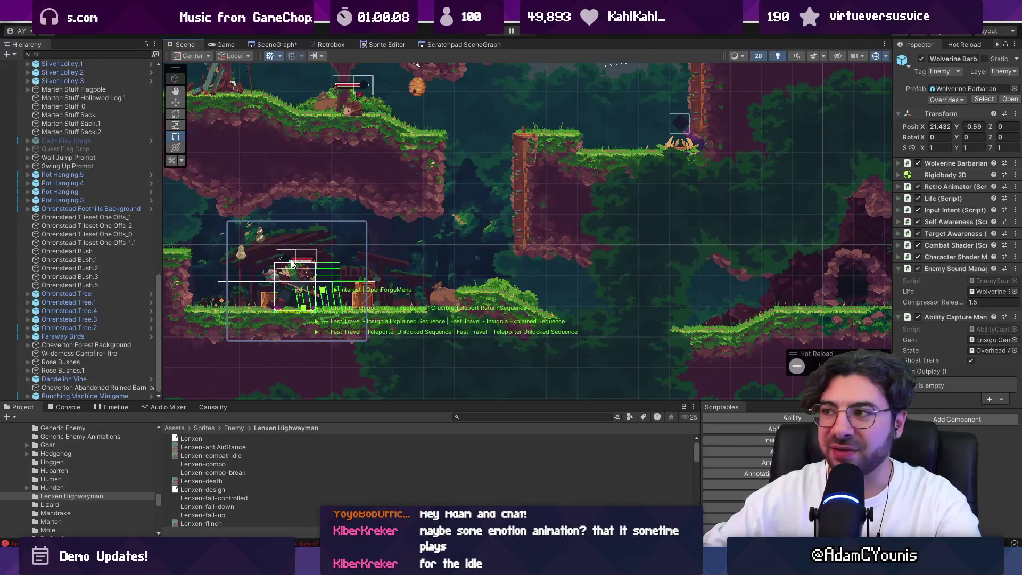
pyautogui.click(496, 31)
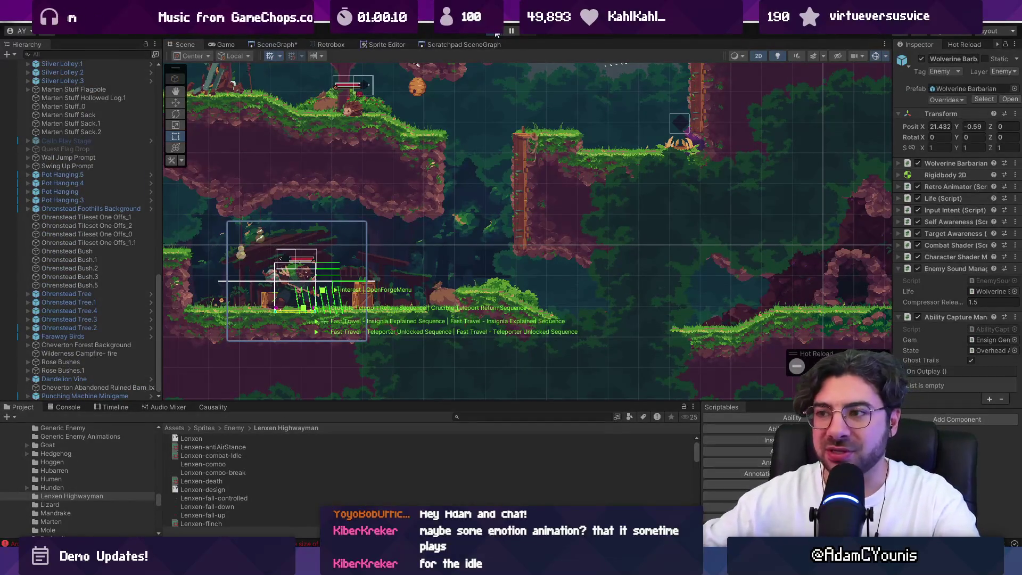
# Step: Run the character right down into the cave fight, then stop Play mode
pyautogui.press('Right')
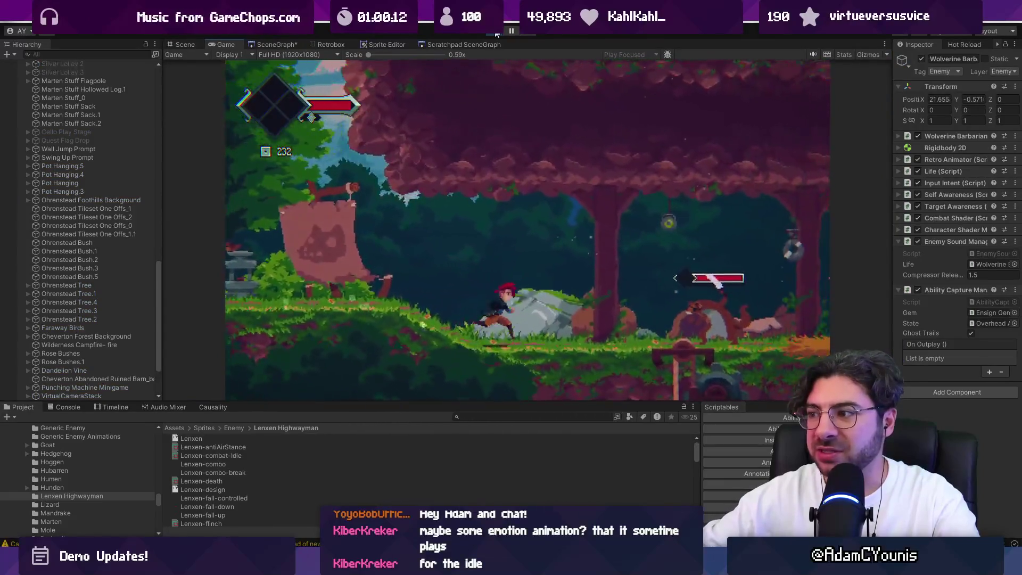
pyautogui.press('Right')
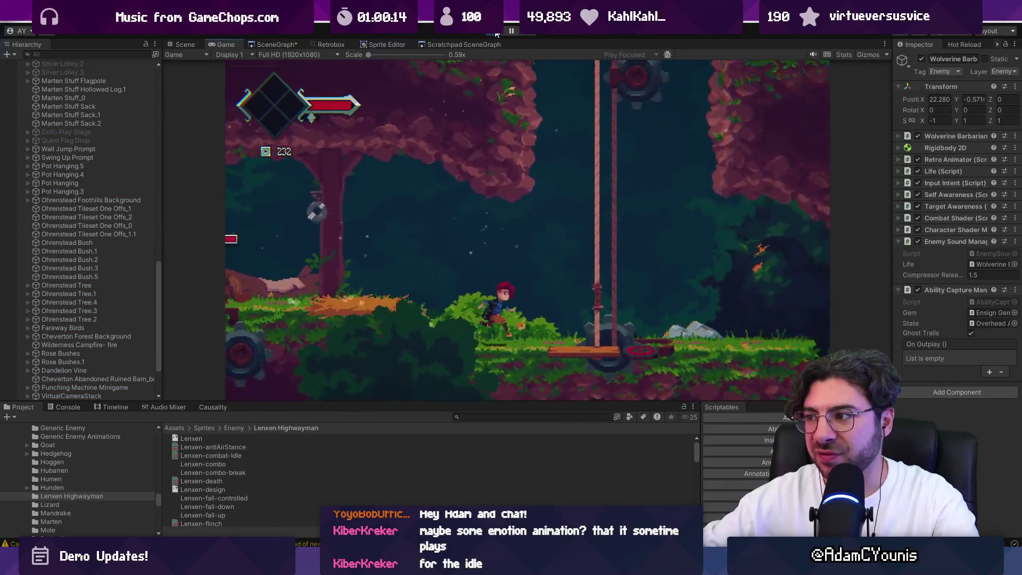
pyautogui.press('Right')
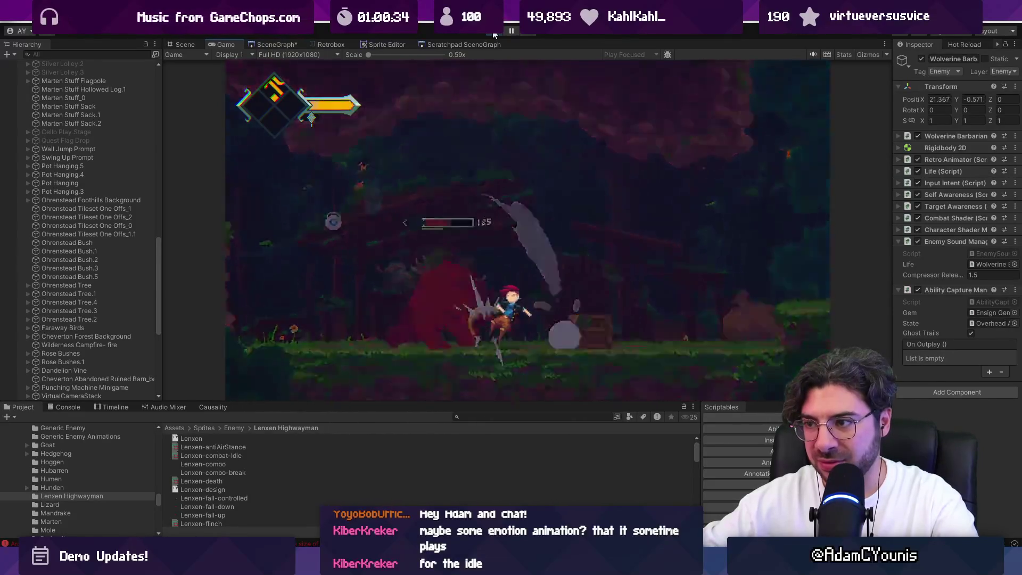
pyautogui.click(494, 32)
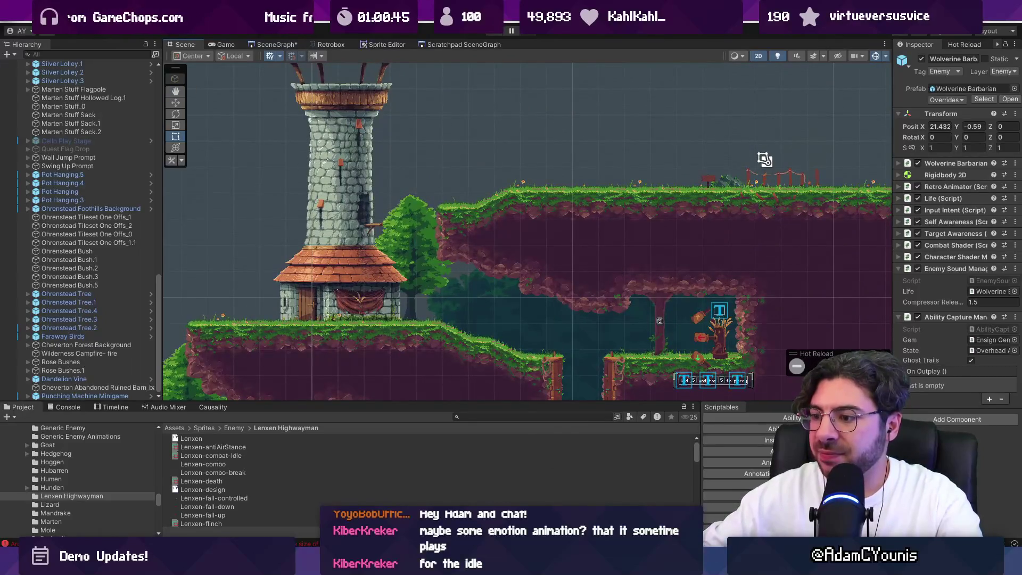
pyautogui.hotkey('alt', 'Tab')
pyautogui.click(368, 330)
pyautogui.scroll(-2, 368, 330)
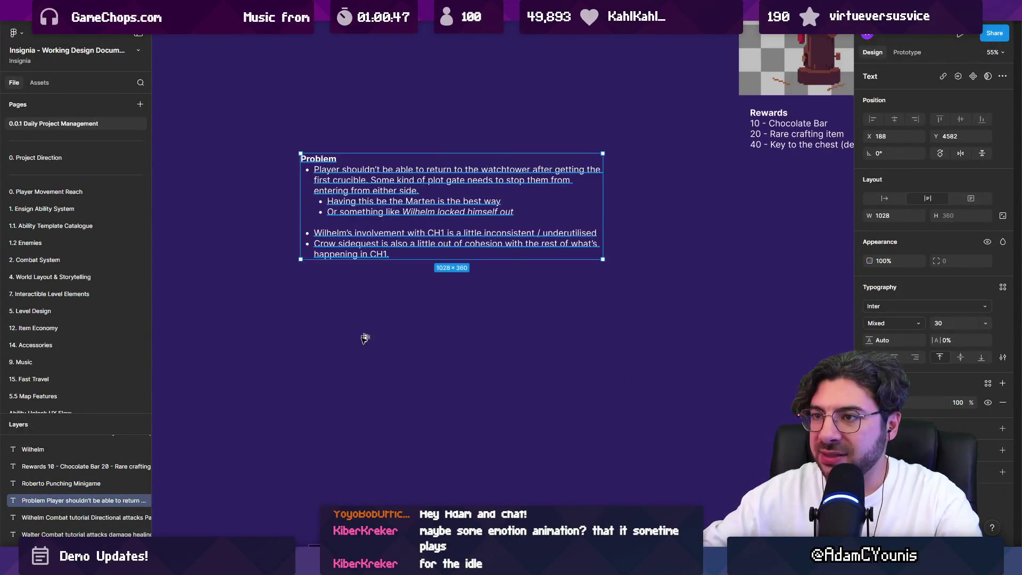
pyautogui.moveTo(358, 214); pyautogui.dragTo(357, 378)
pyautogui.doubleClick(356, 377)
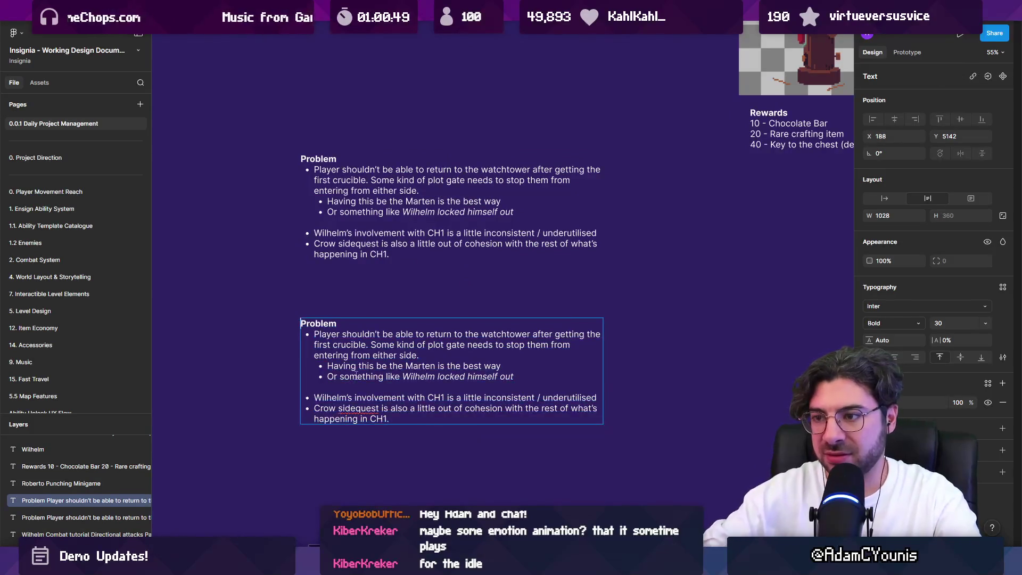
pyautogui.hotkey('ctrl', 'a')
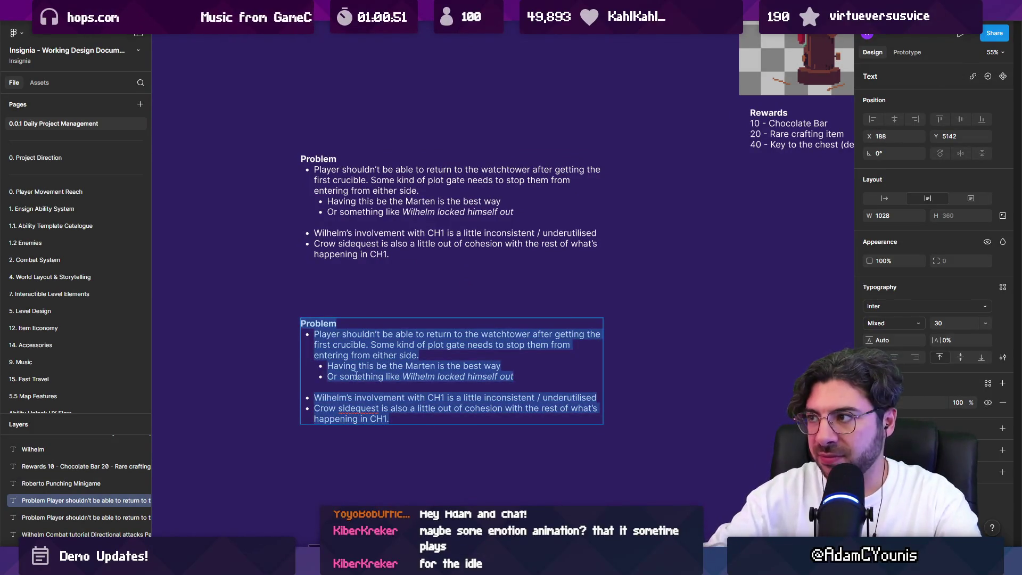
pyautogui.scroll(-3, 341, 373)
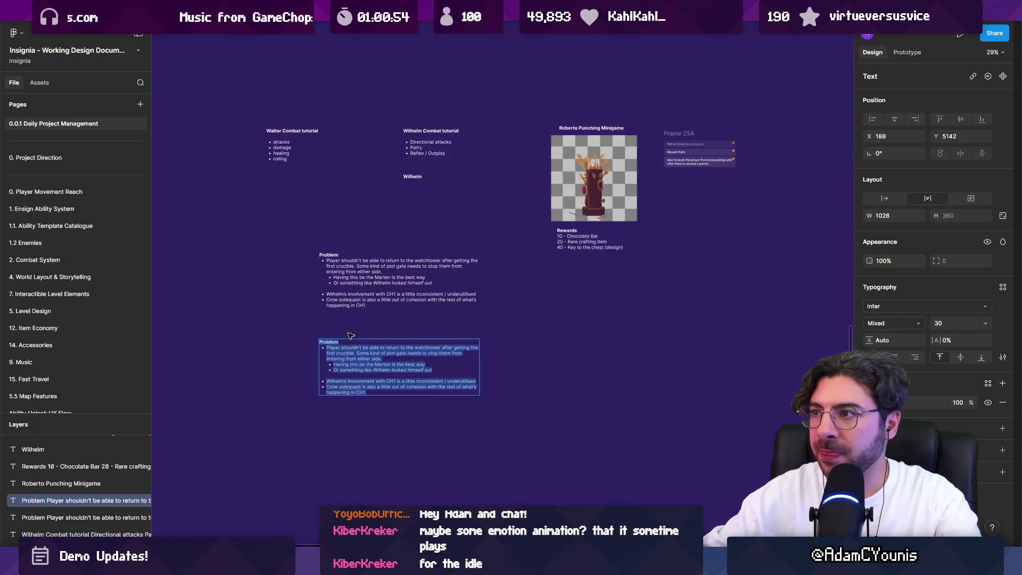
pyautogui.scroll(5, 341, 373)
pyautogui.write('Ro')
pyautogui.press('BackSpace')
pyautogui.write('berto')
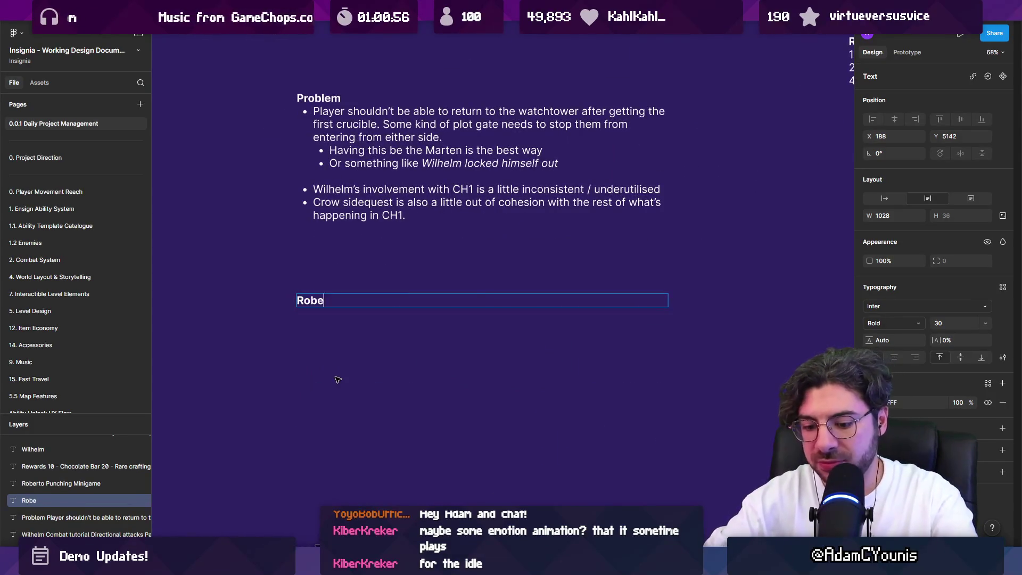
pyautogui.hotkey('ctrl', 'a')
pyautogui.press('BackSpace')
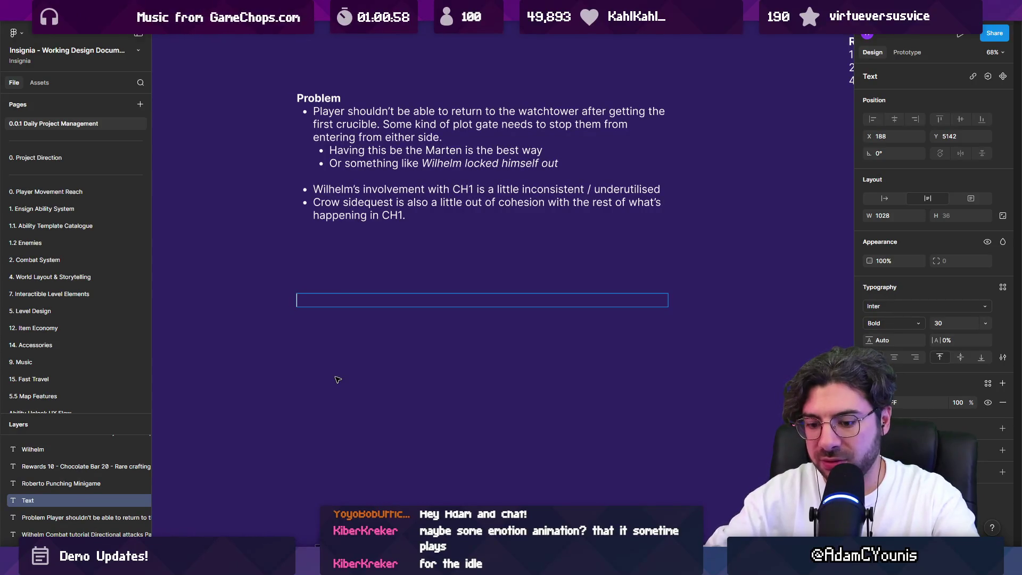
pyautogui.write('W')
pyautogui.press('BackSpace')
pyautogui.write('Play')
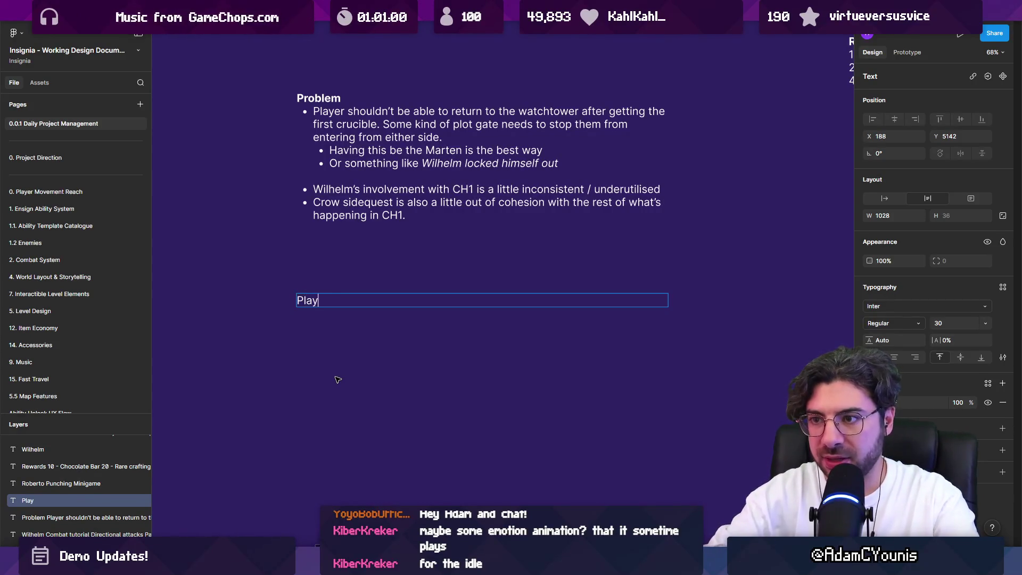
pyautogui.write(' d')
pyautogui.press('BackSpace')
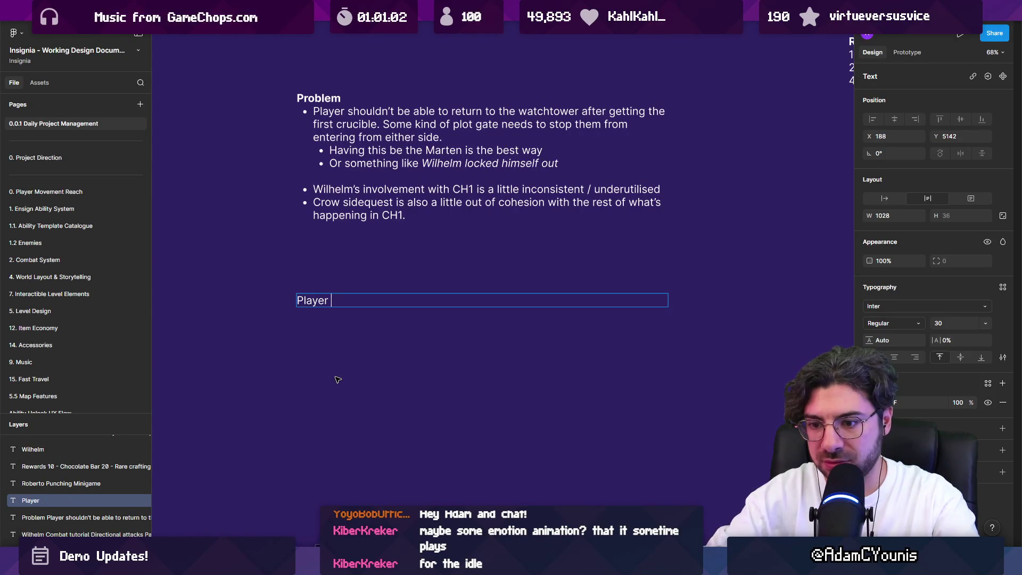
pyautogui.write('enters the way')
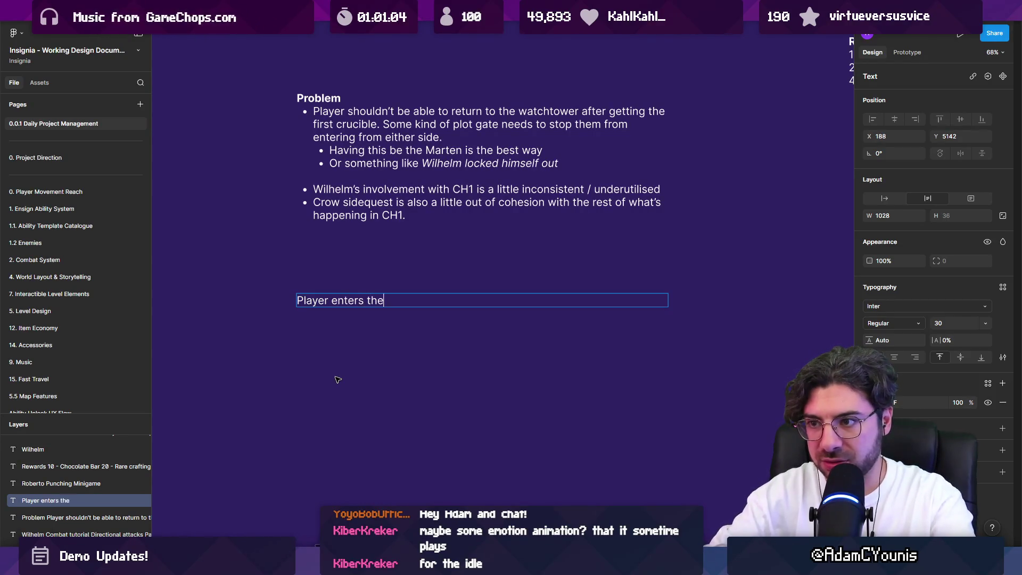
pyautogui.press('BackSpace')
pyautogui.press('BackSpace')
pyautogui.write('the watchtower')
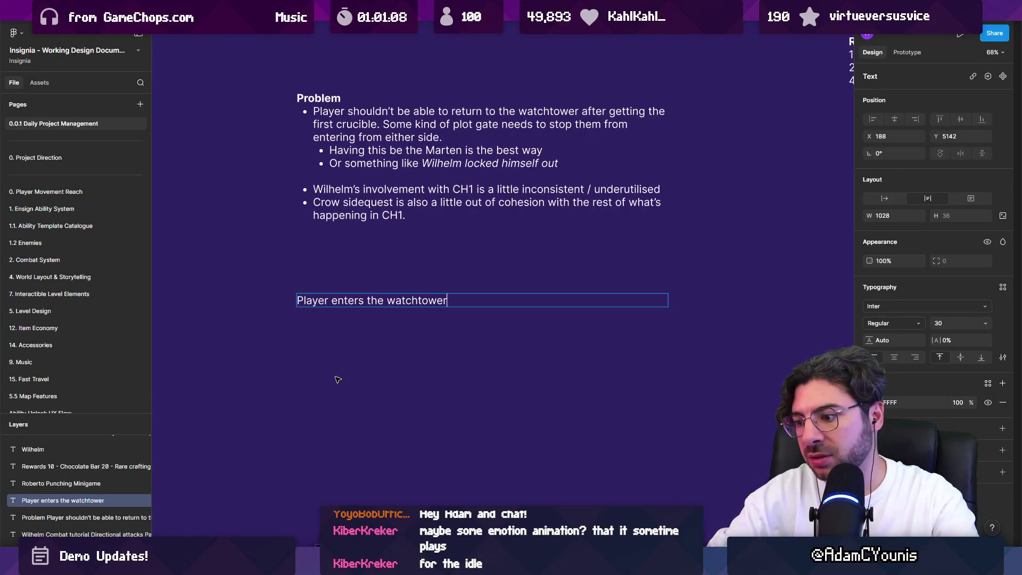
pyautogui.press('Return')
pyautogui.write('Has ')
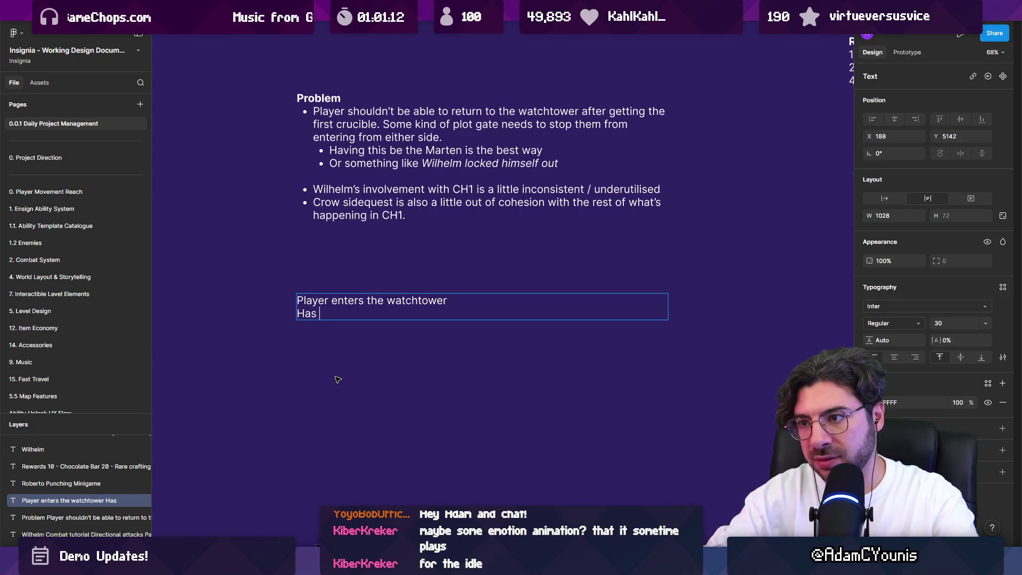
pyautogui.write('to demonstrat')
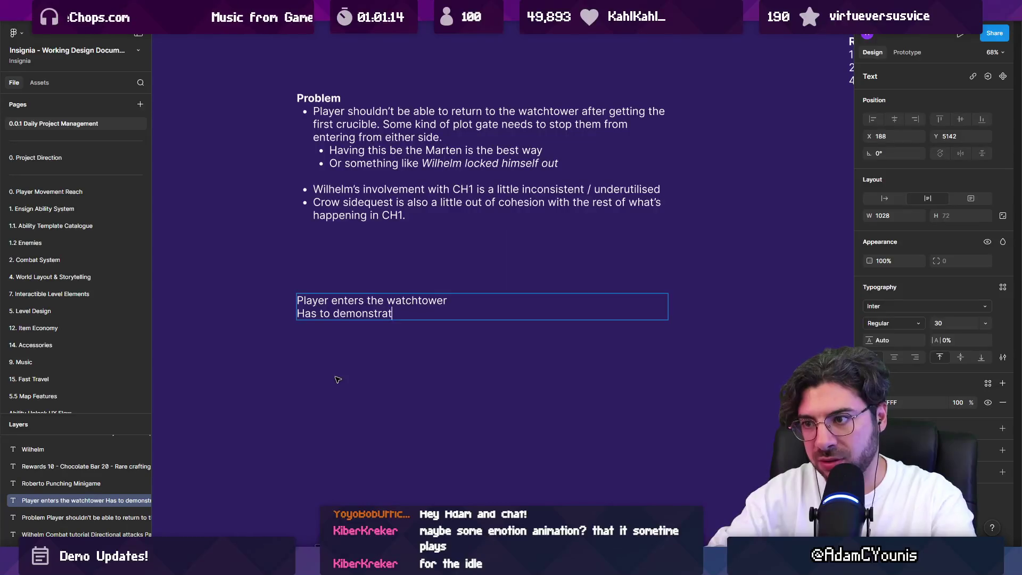
pyautogui.write('e they can do direc')
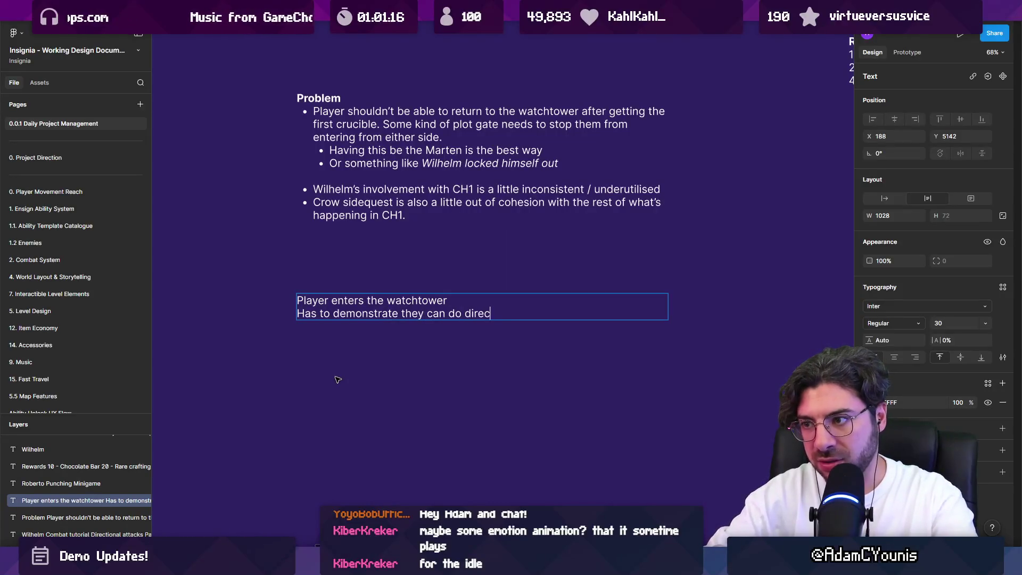
pyautogui.write('tional parrie')
pyautogui.press('BackSpace')
pyautogui.press('BackSpace')
pyautogui.write('r')
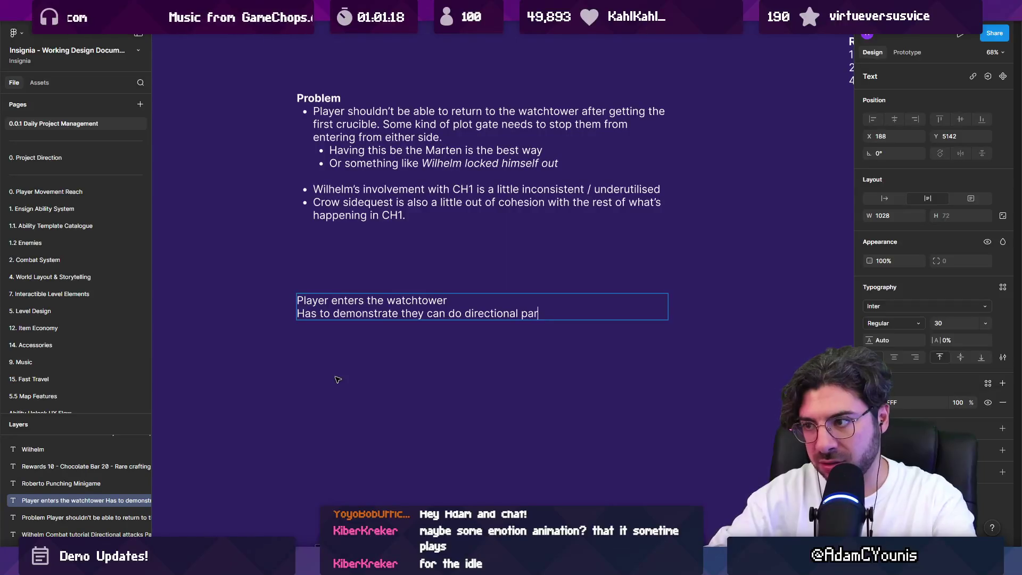
pyautogui.write('iesroberty')
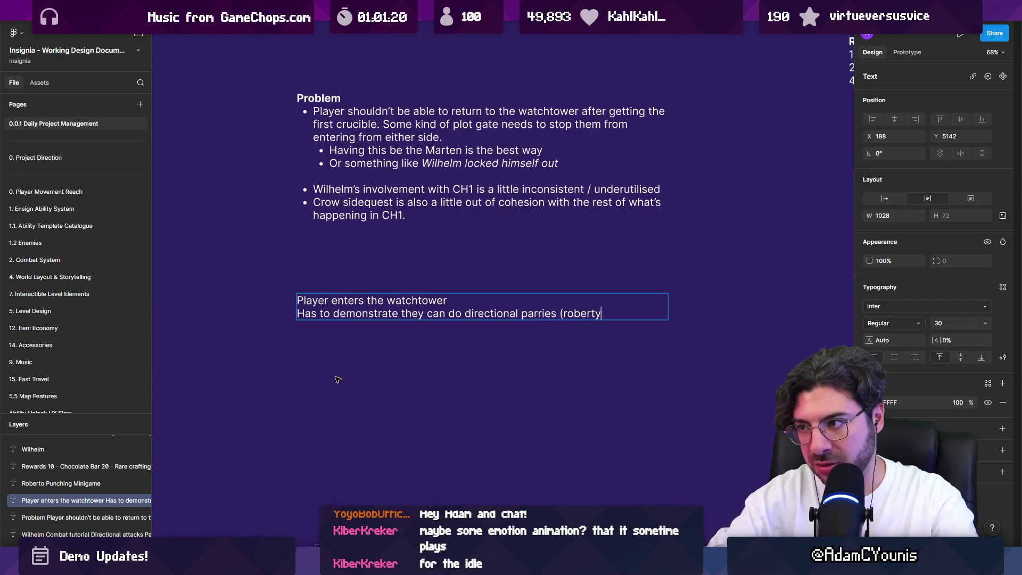
pyautogui.press('BackSpace')
pyautogui.write('o)')
pyautogui.press('Return')
pyautogui.write('mo')
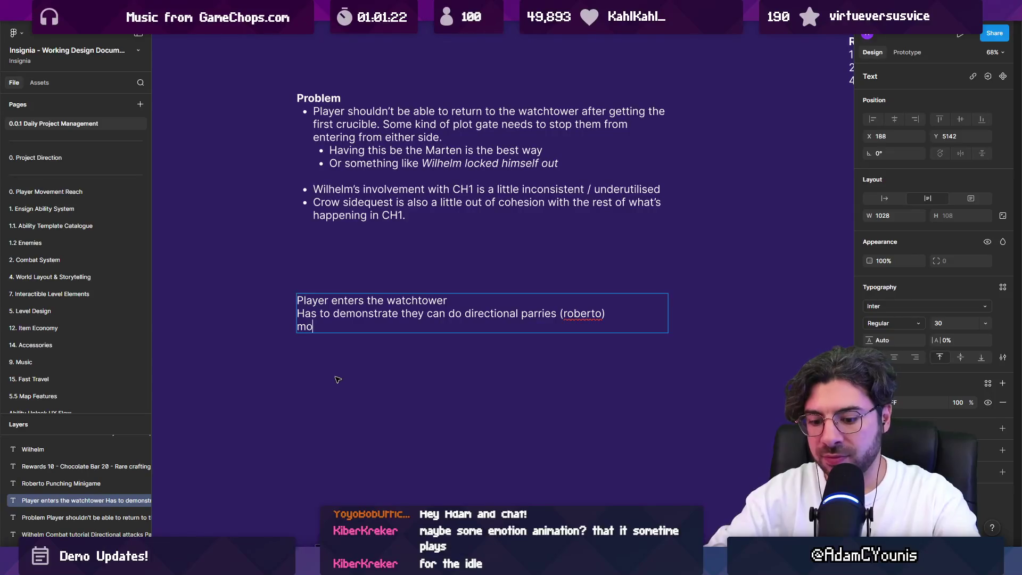
pyautogui.write('ves through the wayth')
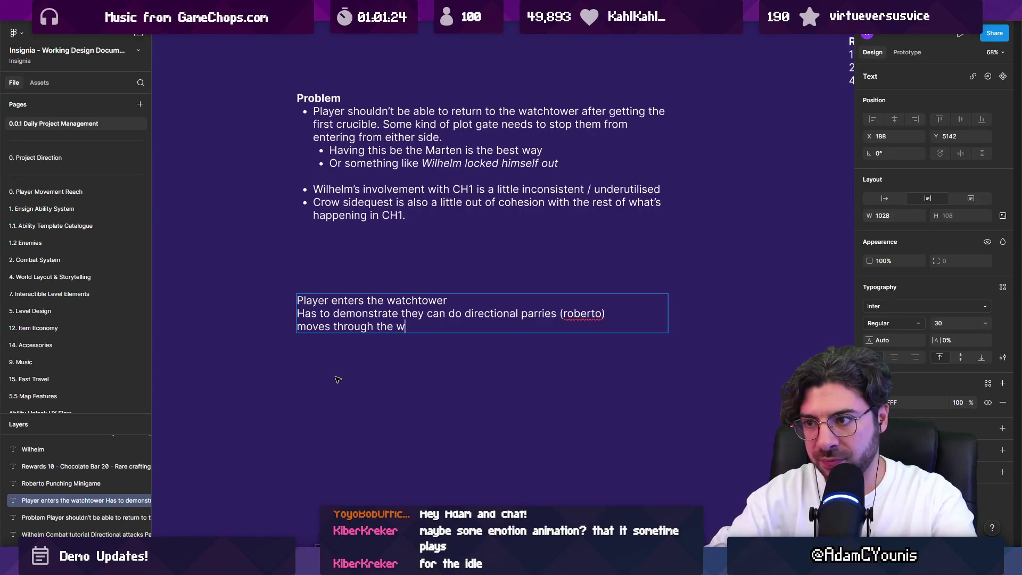
pyautogui.press('BackSpace')
pyautogui.press('BackSpace')
pyautogui.press('BackSpace')
pyautogui.write('tchtower')
pyautogui.press('Return')
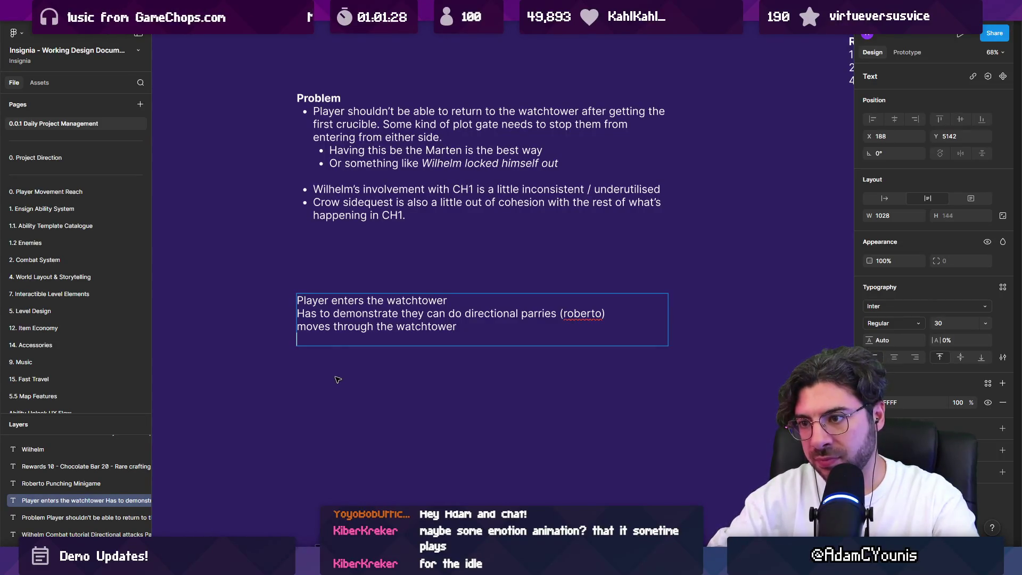
pyautogui.write('comes')
pyautogui.press('Escape')
pyautogui.press('Delete')
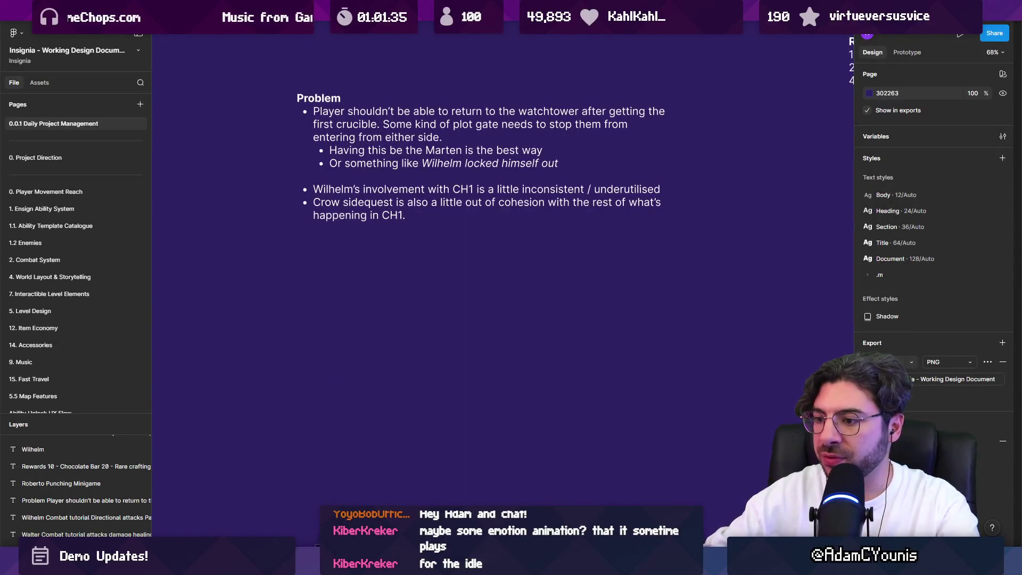
pyautogui.hotkey('alt', 'Tab')
# Step: Return to Figma and select the Problem text block
pyautogui.scroll(3, 317, 305)
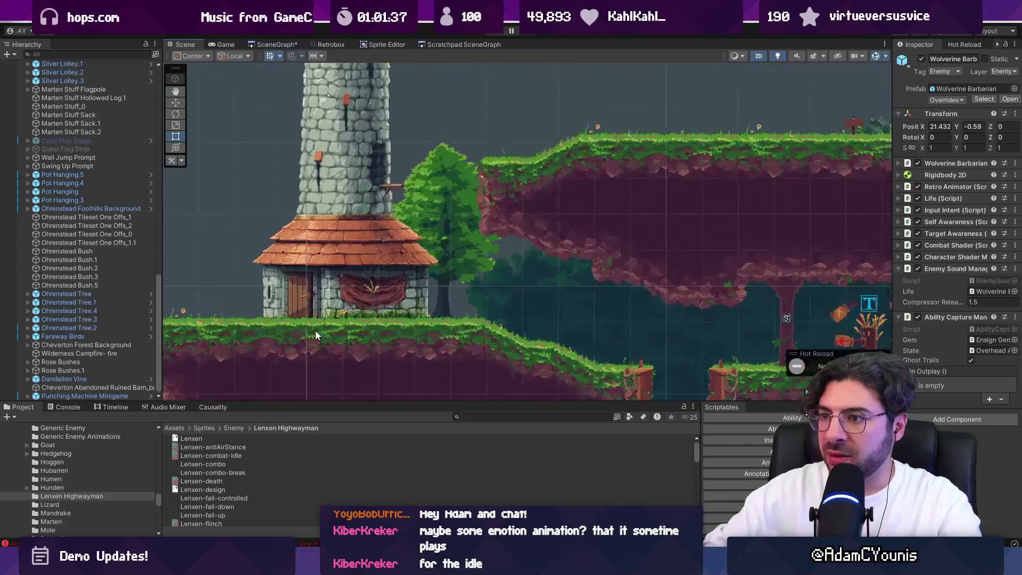
pyautogui.scroll(-3, 435, 292)
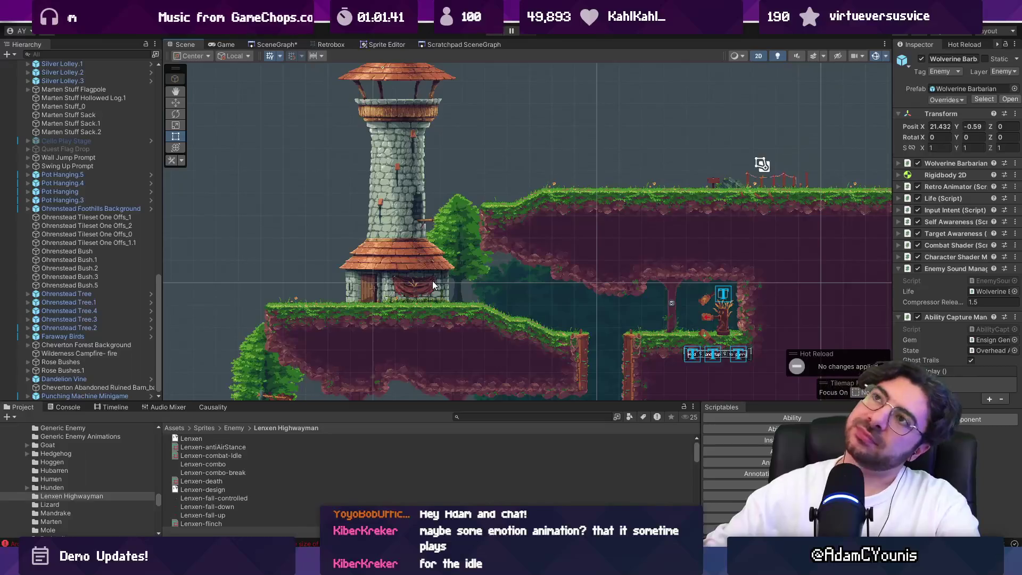
pyautogui.hotkey('alt', 'Tab')
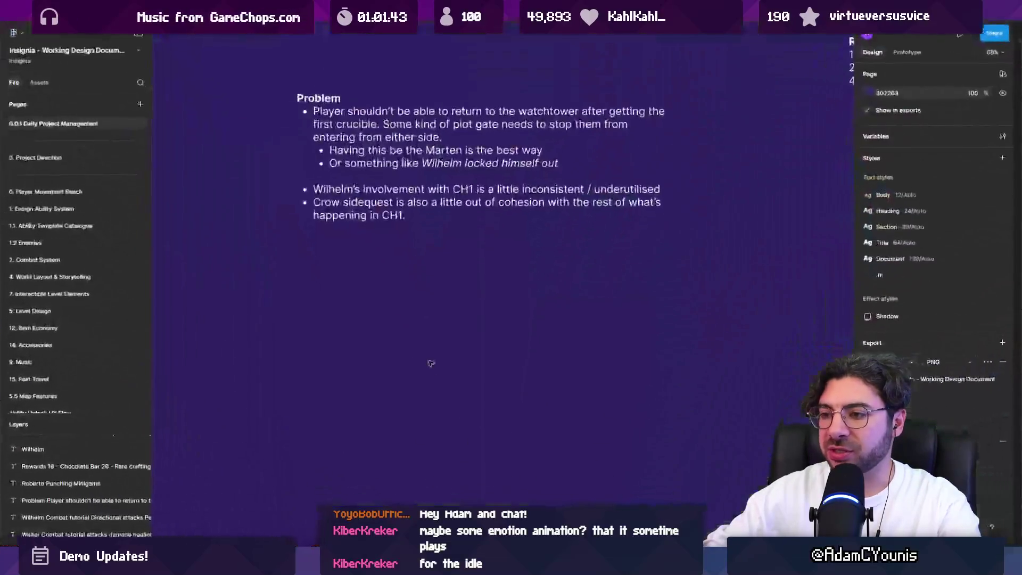
pyautogui.click(379, 162)
# Step: Duplicate the Problem note below and retitle the copy 'Open Questions'
pyautogui.moveTo(379, 170); pyautogui.dragTo(393, 341)
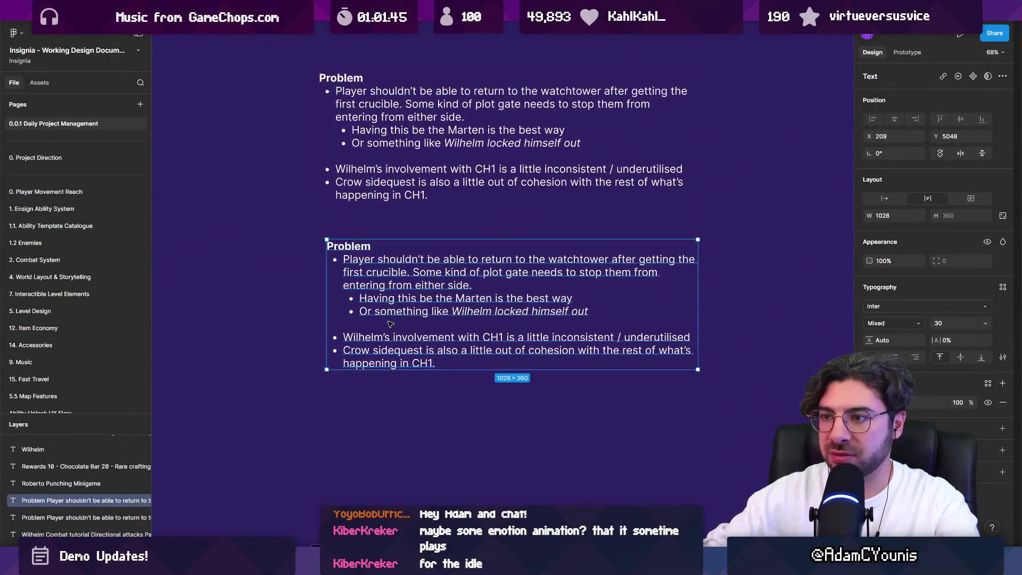
pyautogui.press('Return')
pyautogui.write('Ope')
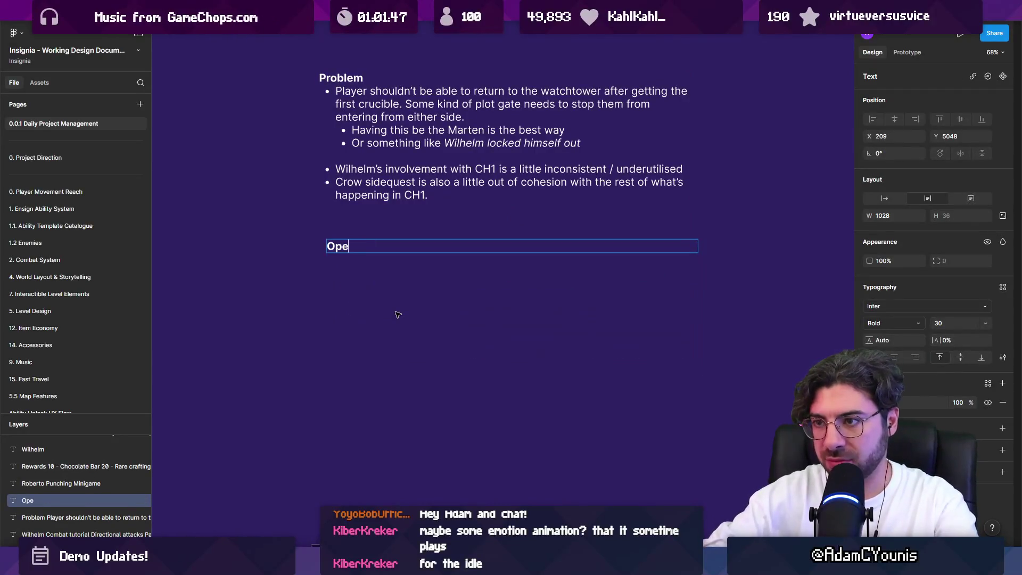
pyautogui.write('Questgions')
pyautogui.press('BackSpace')
pyautogui.press('BackSpace')
pyautogui.press('BackSpace')
pyautogui.write('ions')
# Step: Add a regular-weight bullet asking whether Roberto should be outside the watchtower or inside
pyautogui.press('Return')
pyautogui.hotkey('ctrl', 'b')
pyautogui.write('Sho')
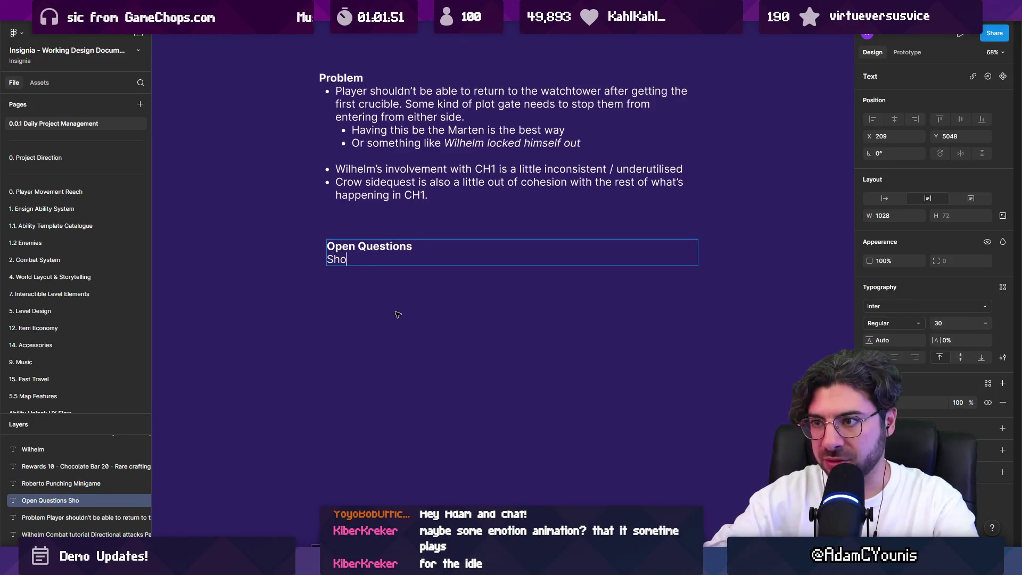
pyautogui.write('uld robotr')
pyautogui.press('BackSpace')
pyautogui.press('BackSpace')
pyautogui.press('BackSpace')
pyautogui.write('oberto')
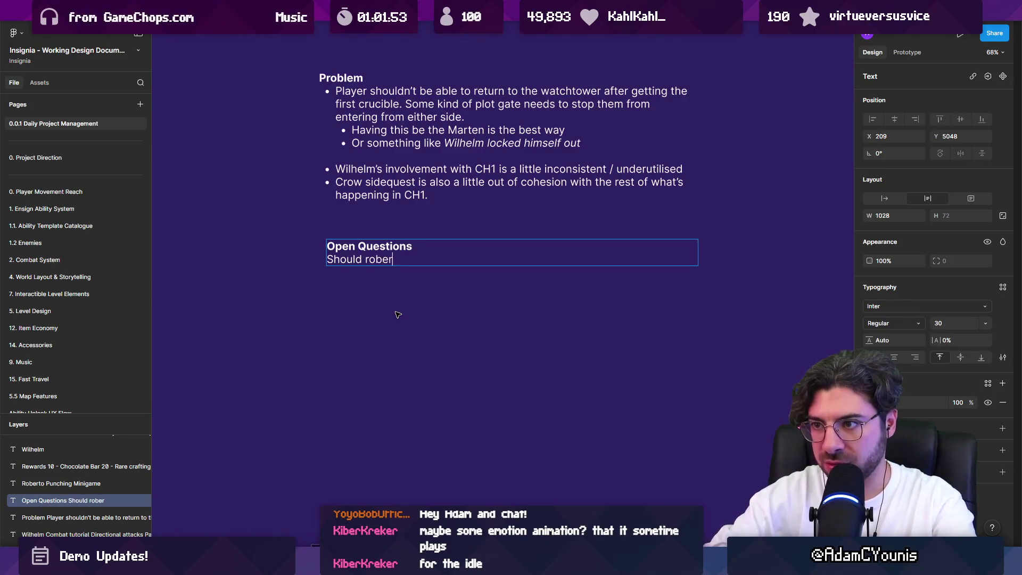
pyautogui.press('BackSpace')
pyautogui.write('utside the watchtw')
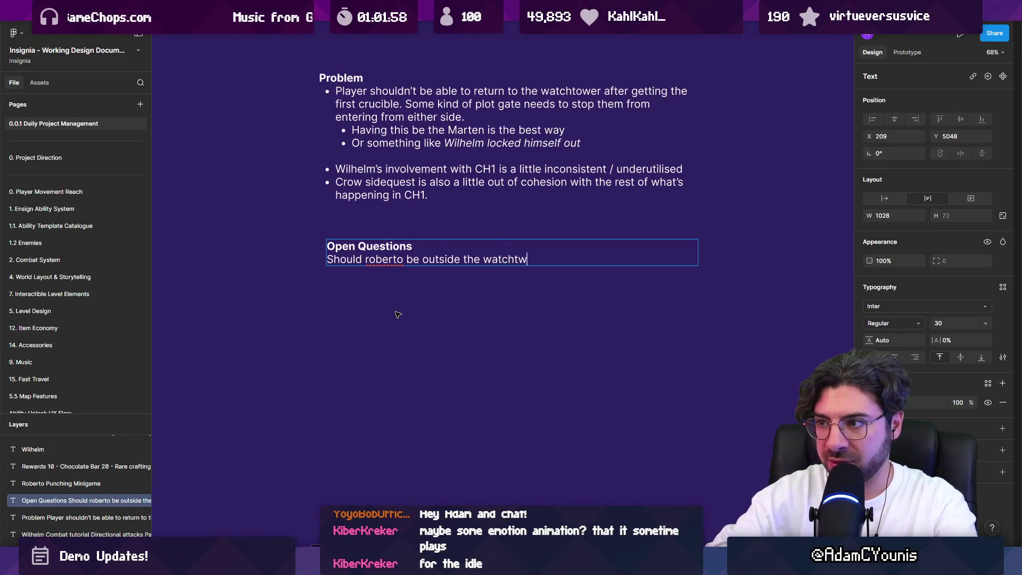
pyautogui.press('BackSpace')
pyautogui.write('ower ')
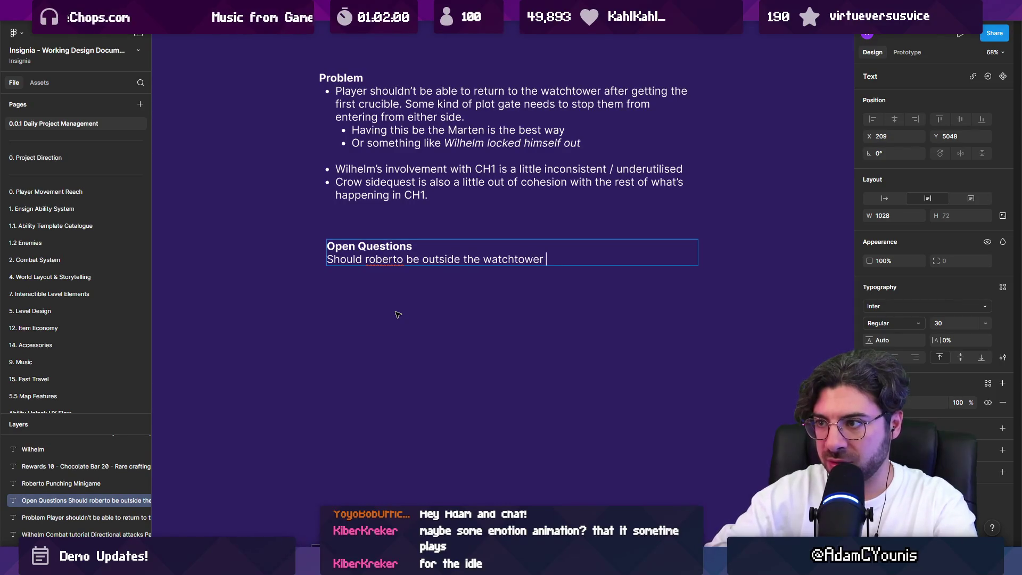
pyautogui.write('or inside?')
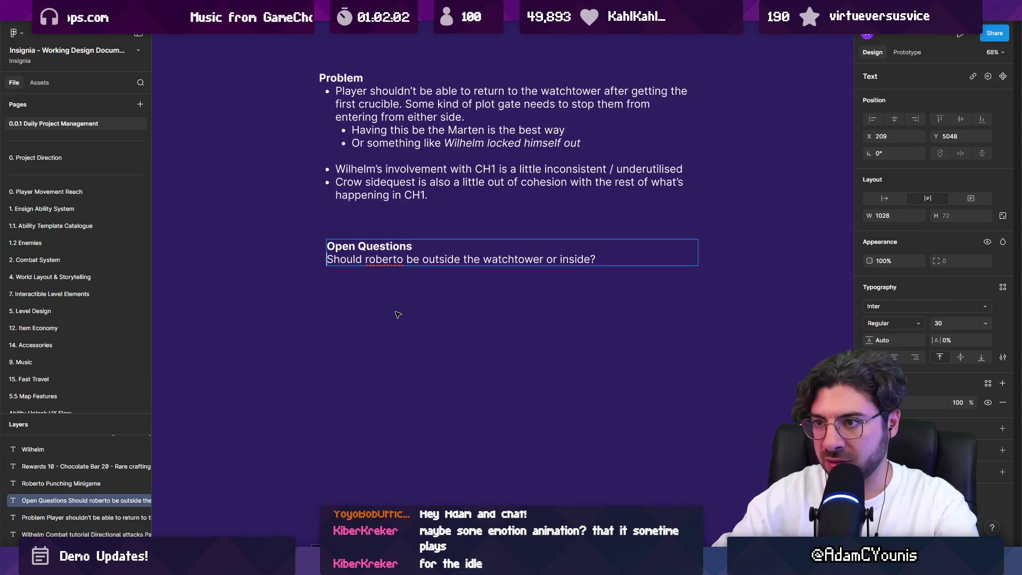
pyautogui.hotkey('ctrl', 'shift', '8')
# Step: Add a bullet: 'Should Wilhelm be outside or inside'
pyautogui.press('Return')
pyautogui.write('Sh')
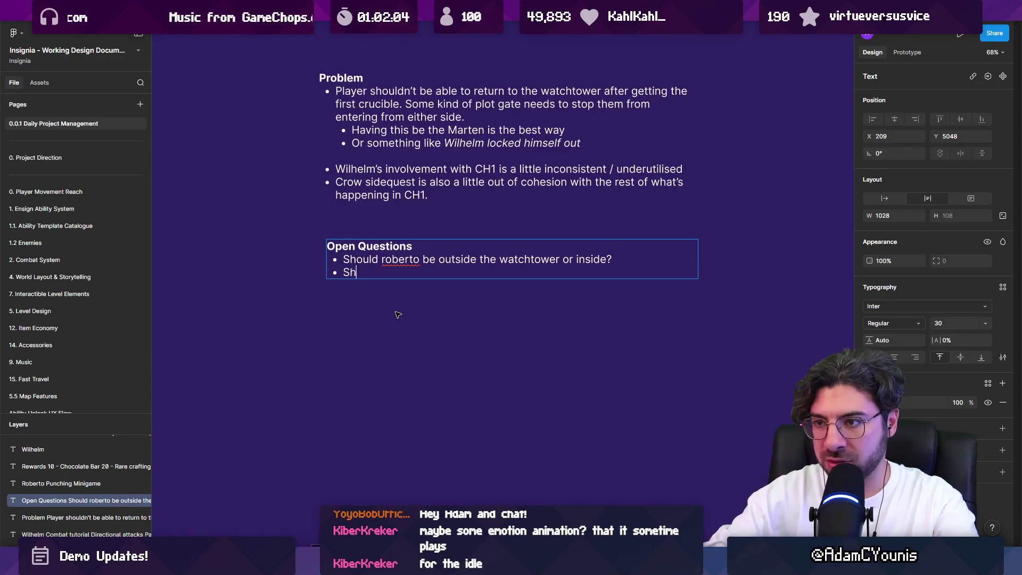
pyautogui.write('ould Willhelm')
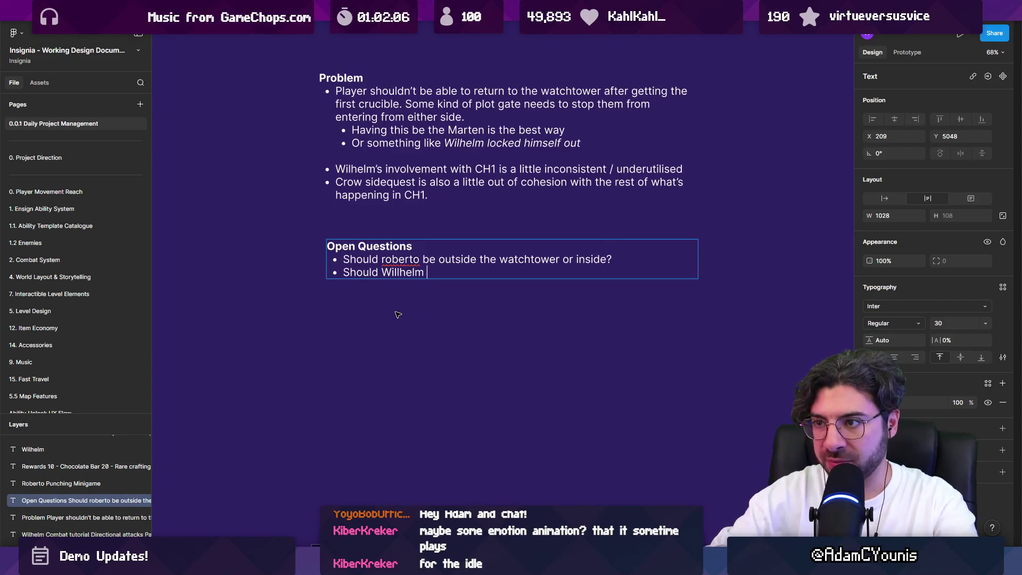
pyautogui.press('BackSpace')
pyautogui.press('BackSpace')
pyautogui.press('BackSpace')
pyautogui.write('helm be outside of')
pyautogui.press('BackSpace')
pyautogui.write('r inside')
# Step: Add a third bullet asking how to demonstrate the marten have overrun the watchtower
pyautogui.press('Return')
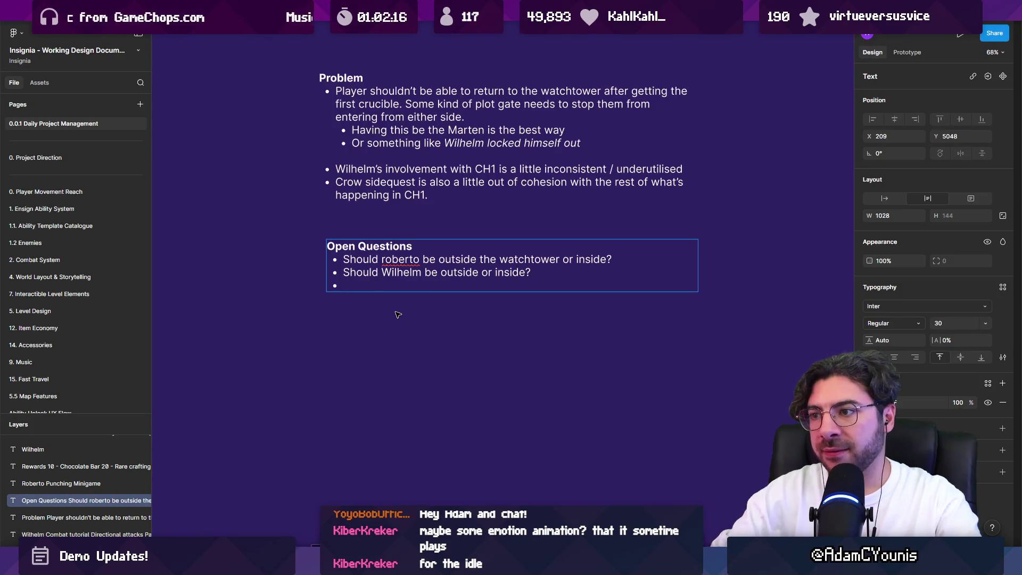
pyautogui.write('How ')
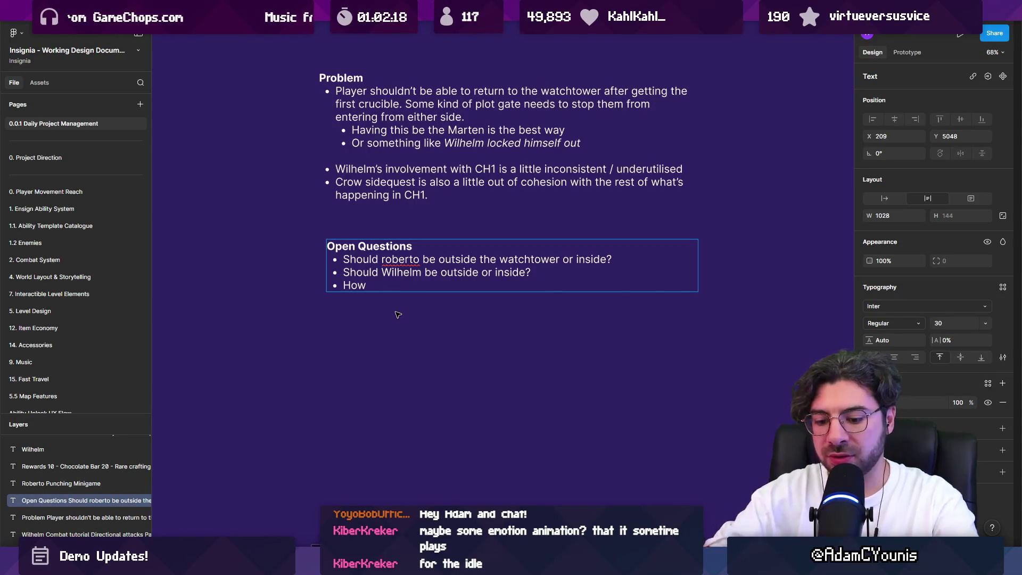
pyautogui.write(' do we demonstr')
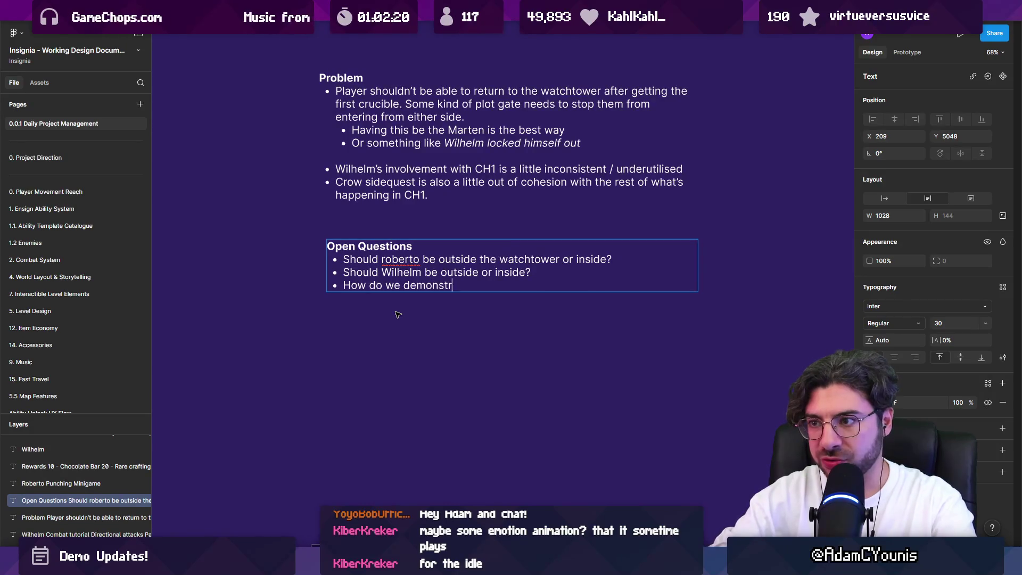
pyautogui.write('ate thamart')
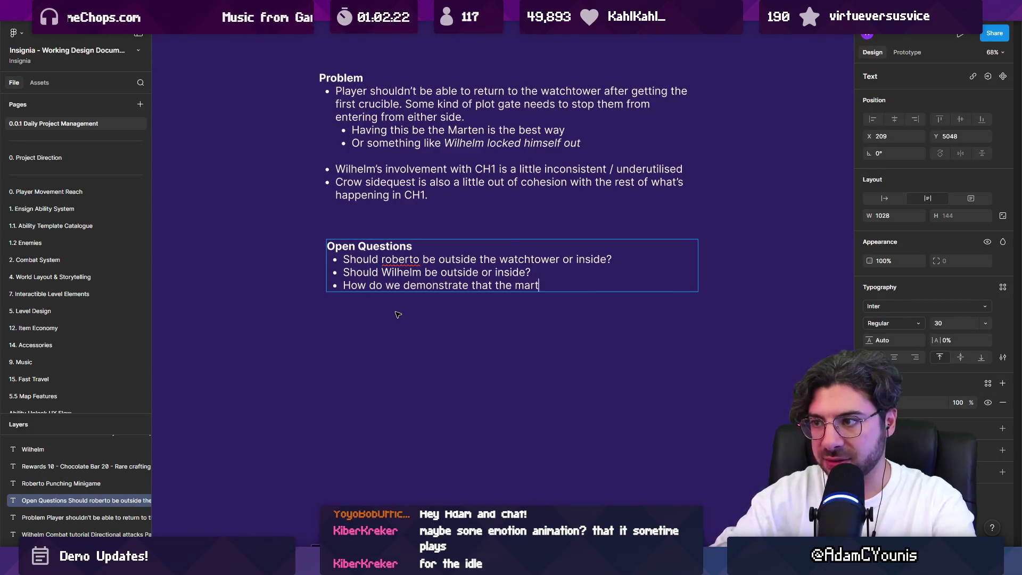
pyautogui.write('en have overcom')
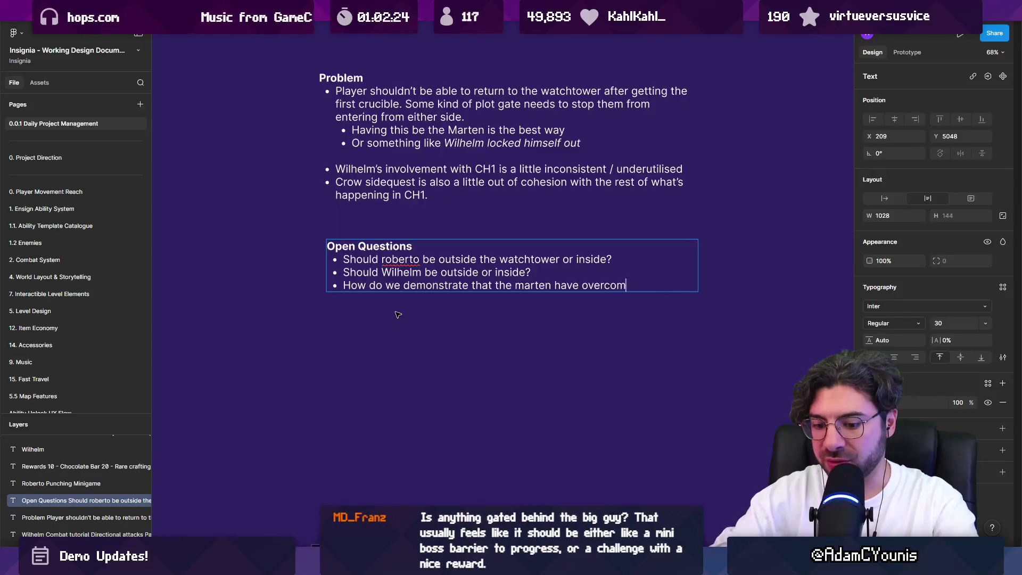
pyautogui.write('e the sna')
pyautogui.press('BackSpace')
pyautogui.press('BackSpace')
pyautogui.press('BackSpace')
pyautogui.press('BackSpace')
pyautogui.write('ru')
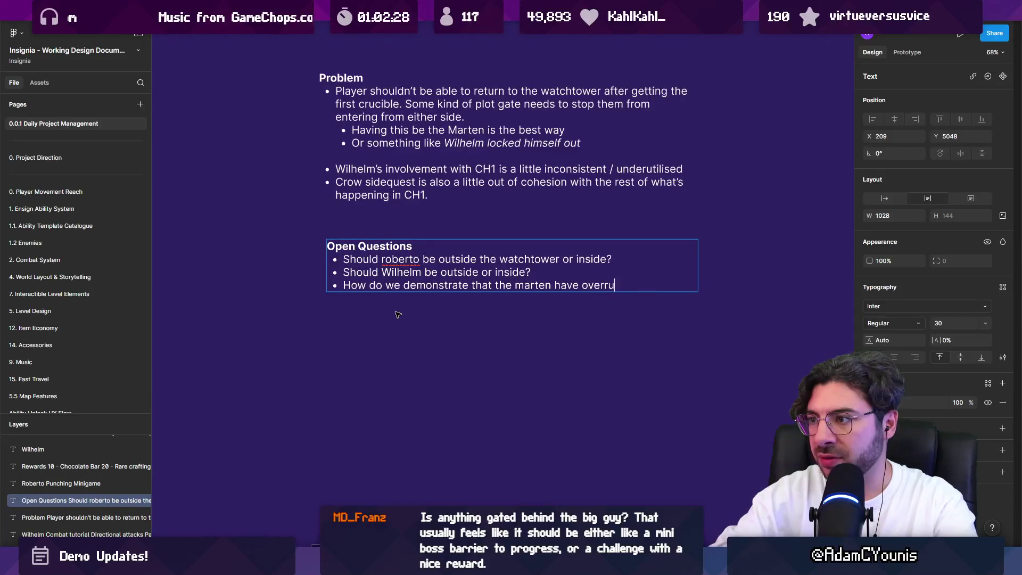
pyautogui.write('n the watchtower')
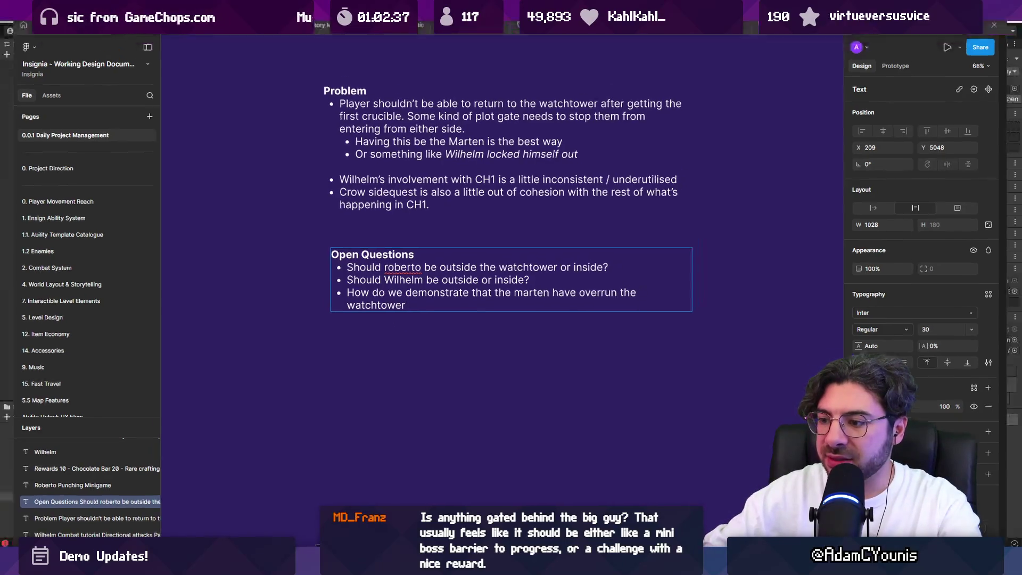
pyautogui.hotkey('alt', 'Tab')
pyautogui.scroll(-5, 410, 231)
pyautogui.scroll(4, 400, 289)
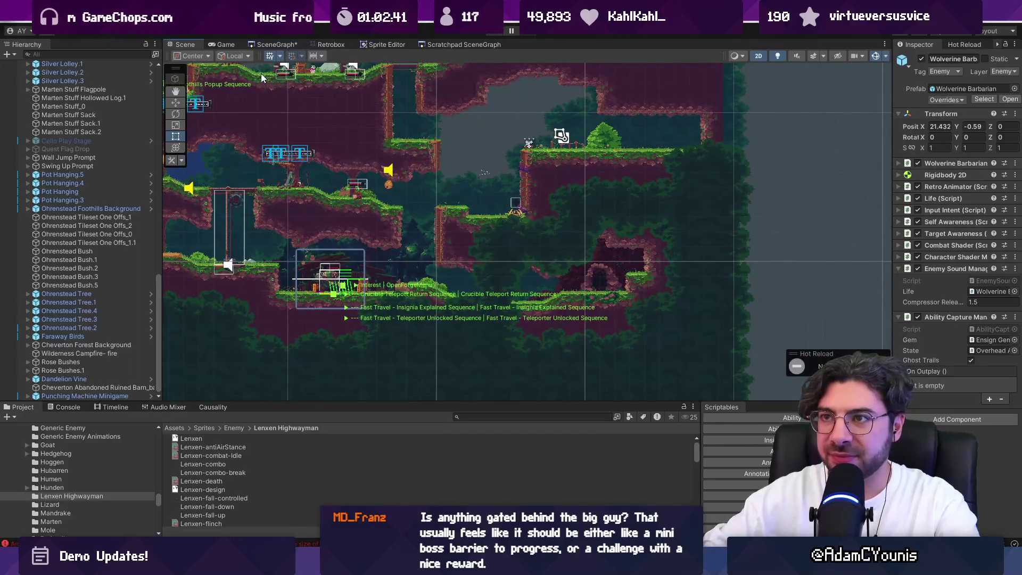
pyautogui.hotkey('alt', 'Tab')
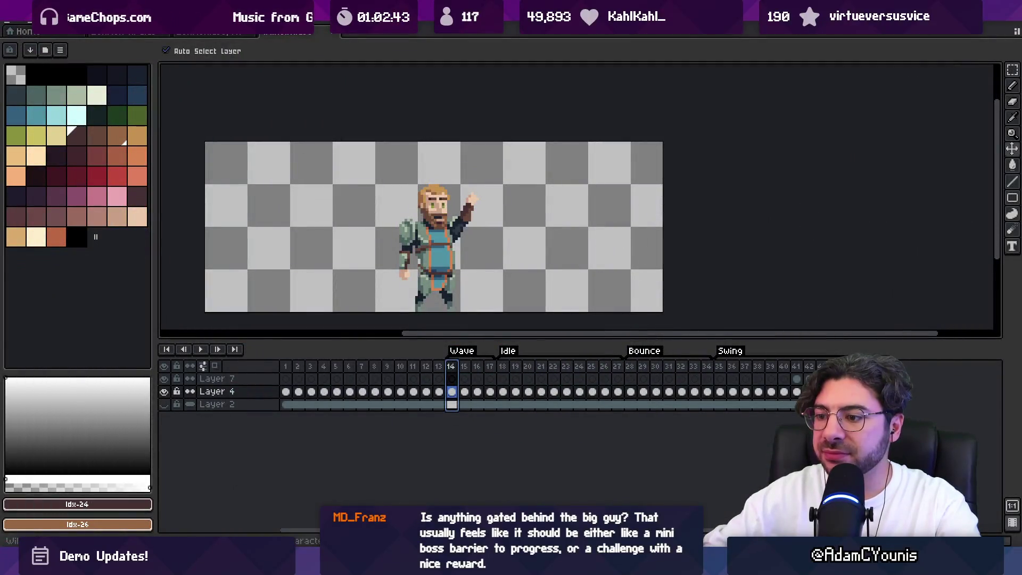
pyautogui.hotkey('alt', 'Tab')
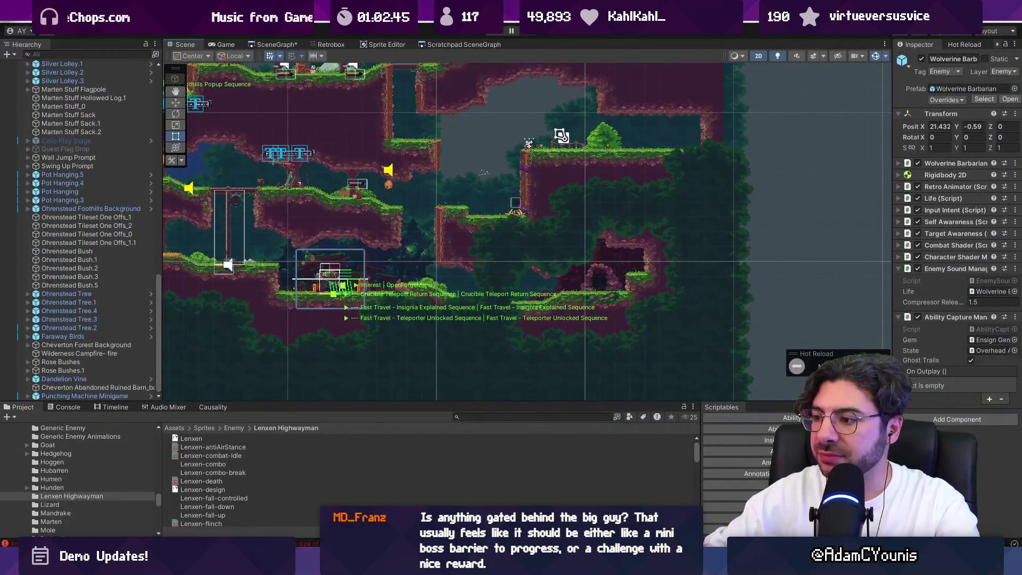
pyautogui.scroll(5, 411, 277)
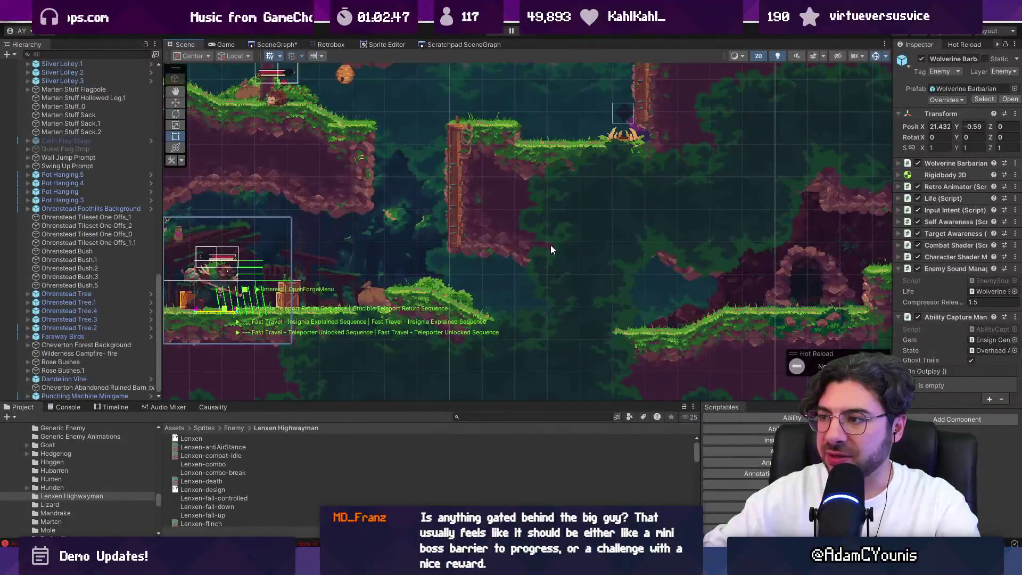
pyautogui.scroll(-2, 557, 276)
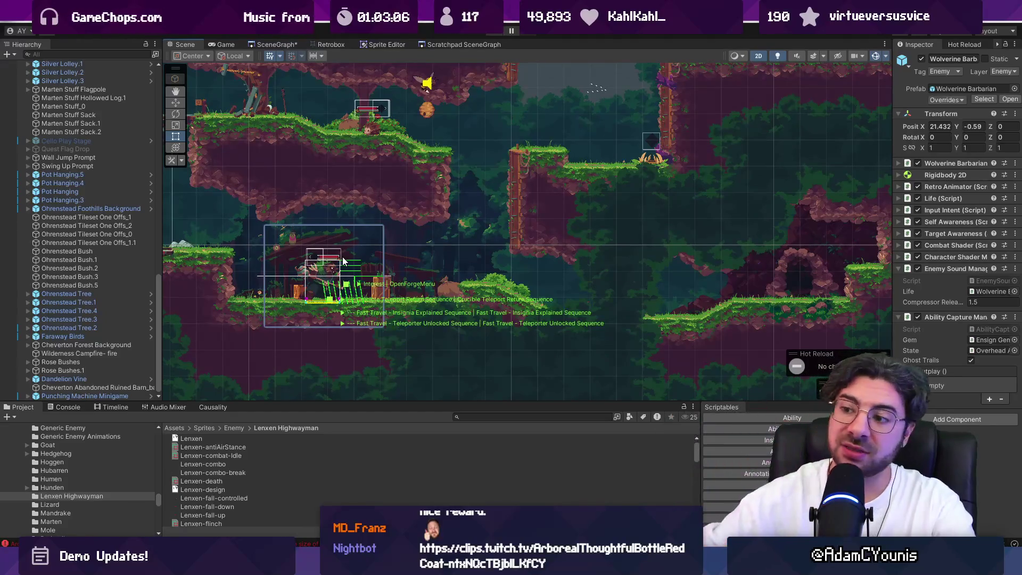
pyautogui.moveTo(347, 567)
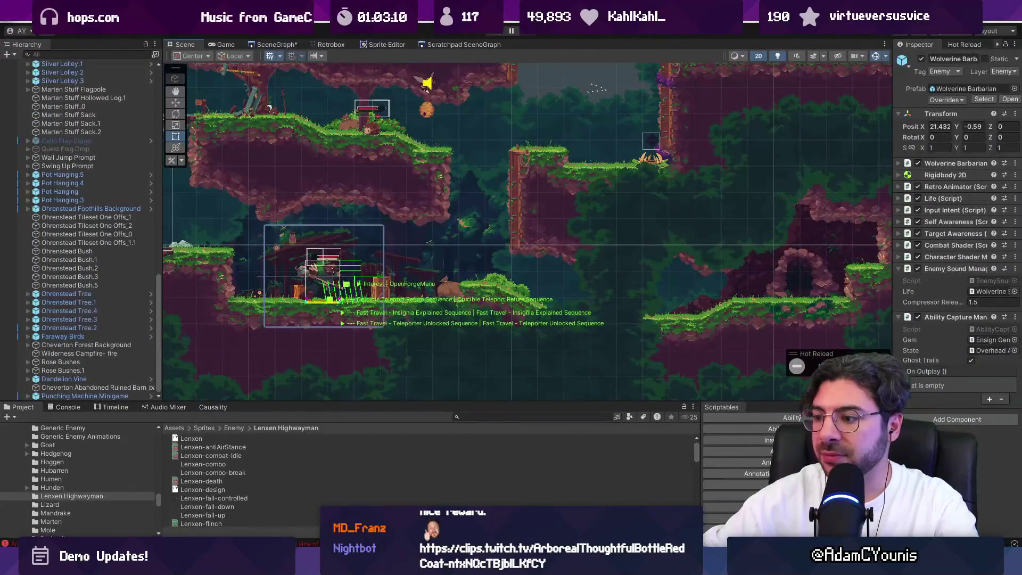
pyautogui.hotkey('alt', 'Tab')
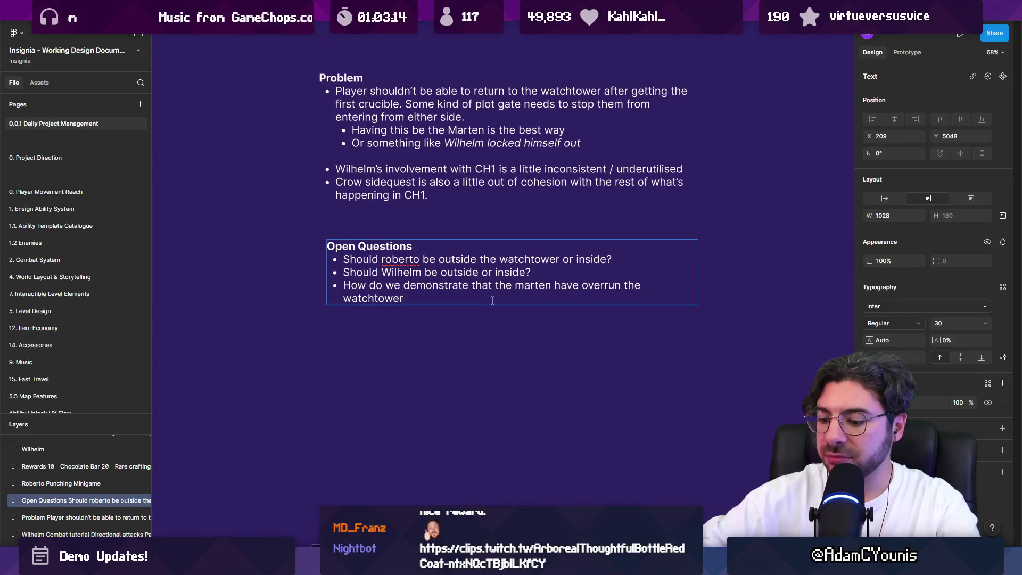
pyautogui.write('?')
# Step: Add a fourth bullet: 'Do any of these options create dramatic tension issues?'
pyautogui.press('Return')
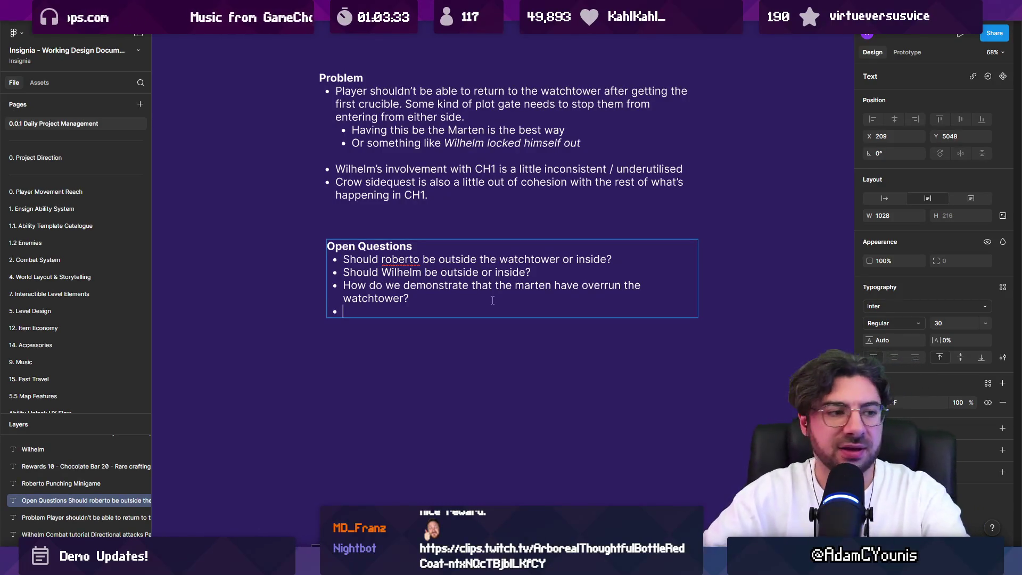
pyautogui.write('Do anyt of')
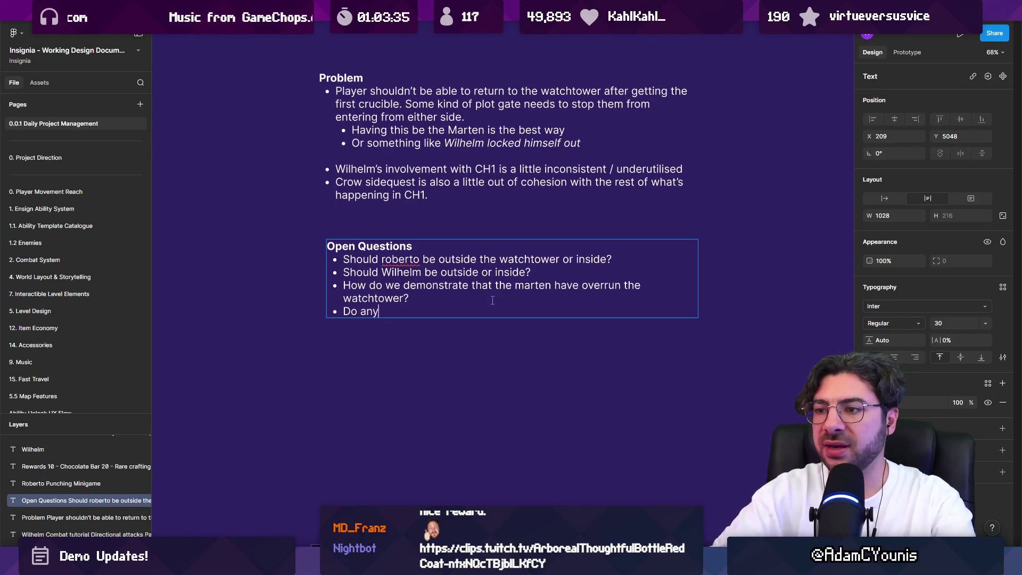
pyautogui.press('BackSpace')
pyautogui.press('BackSpace')
pyautogui.press('BackSpace')
pyautogui.write('y of these o')
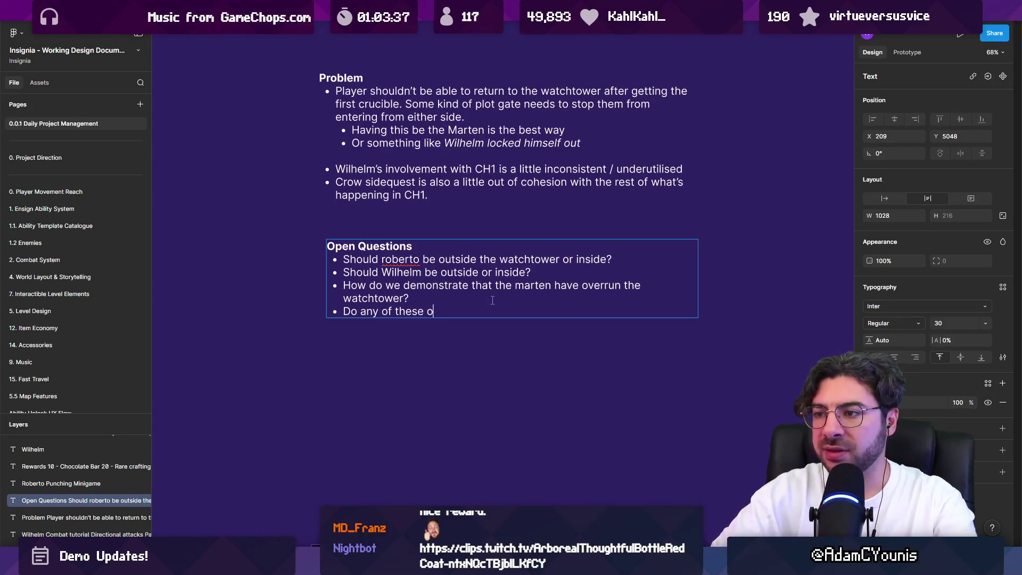
pyautogui.write('ptions create i')
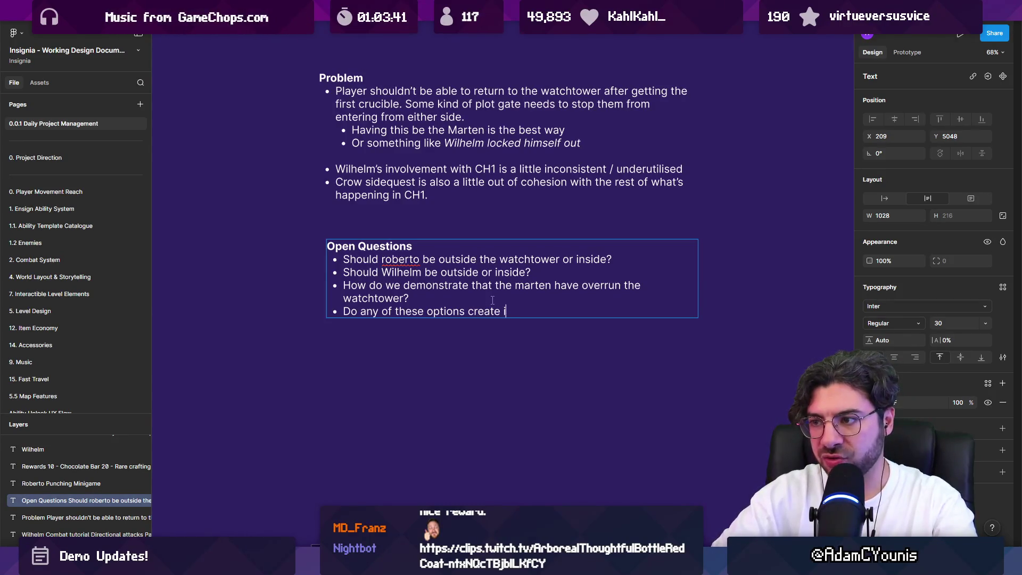
pyautogui.press('BackSpace')
pyautogui.write('dramatic tension issues')
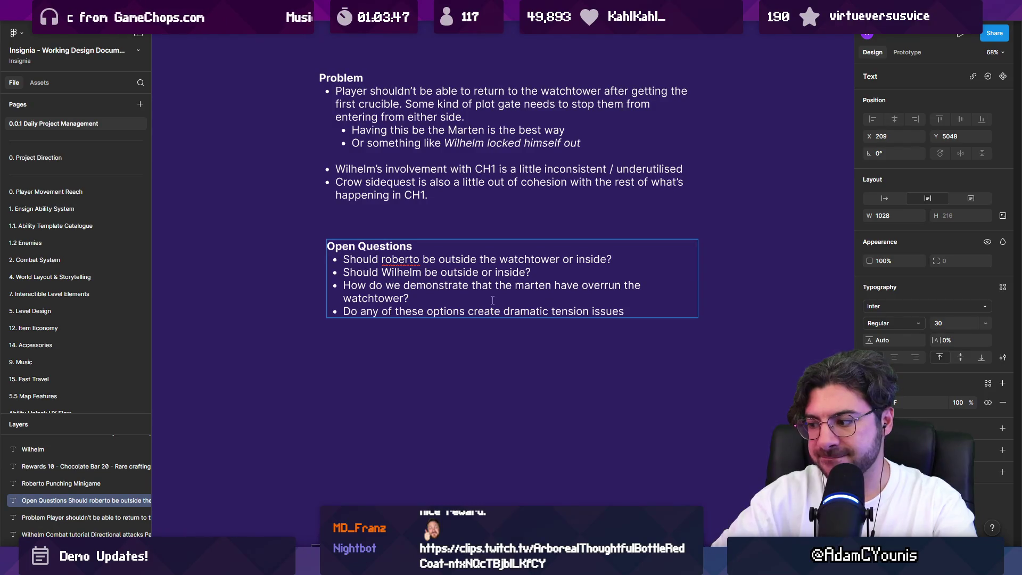
pyautogui.write('?')
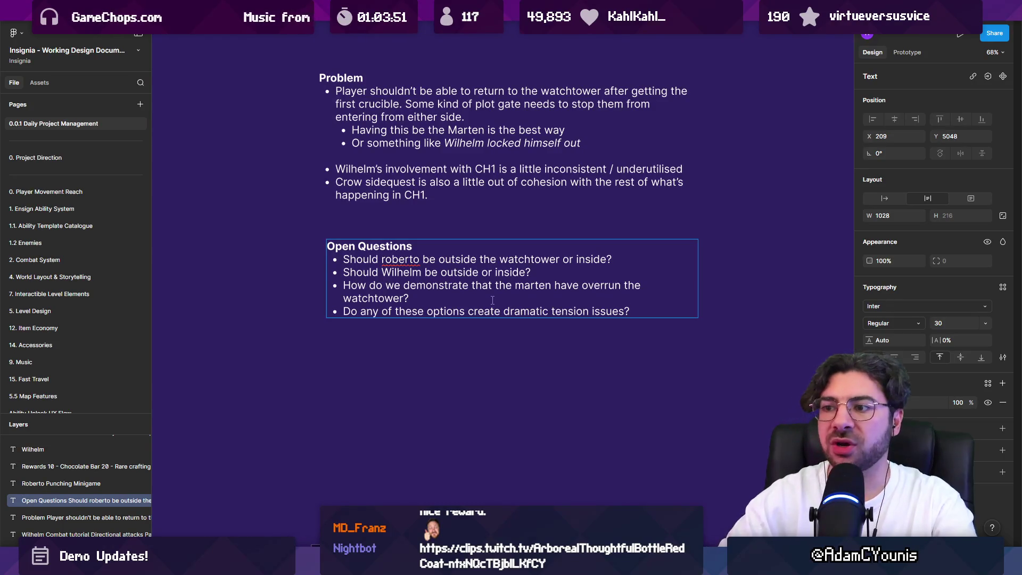
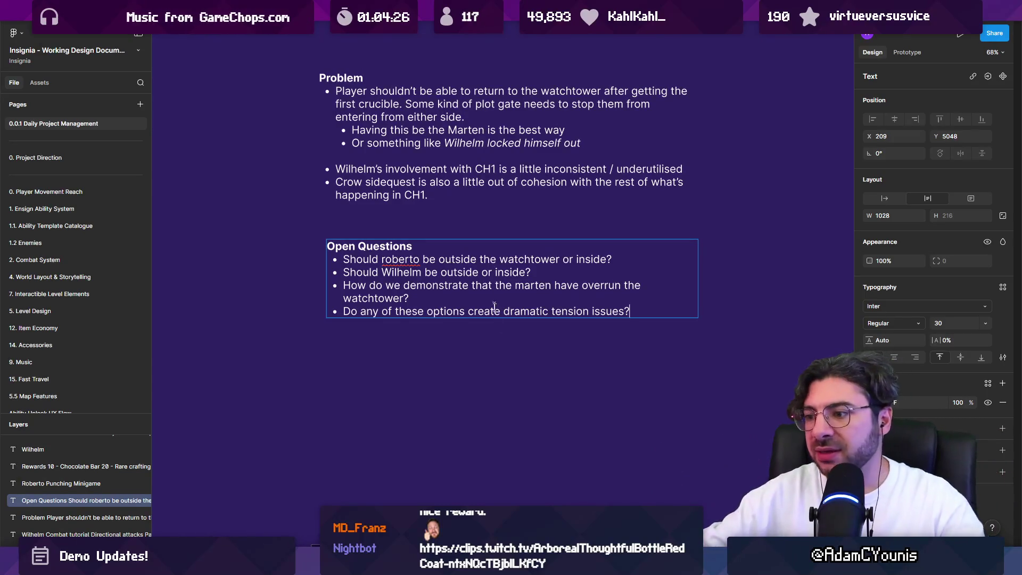
# Step: Finish editing the Open Questions text box in the Figma document
pyautogui.press('Escape')
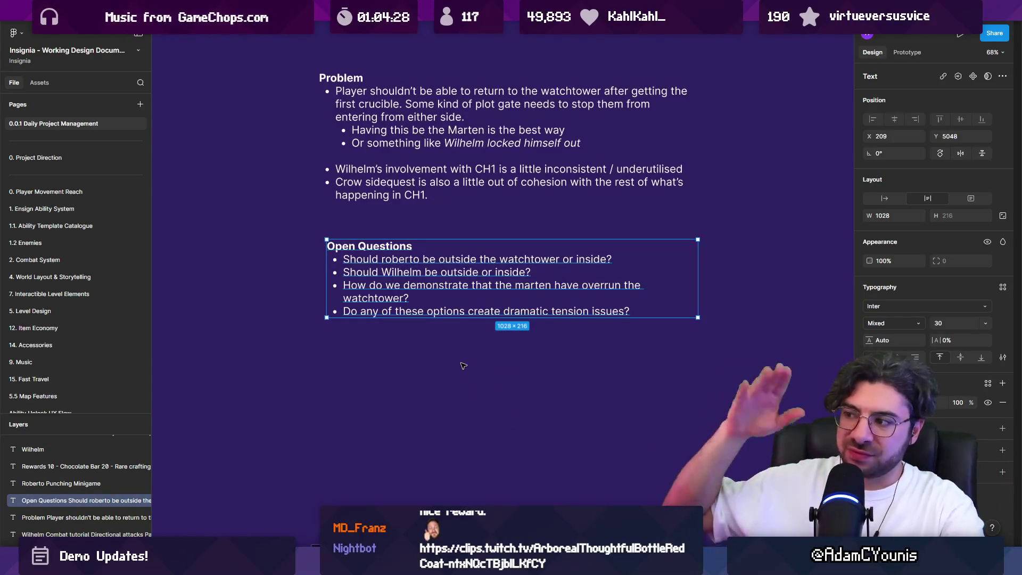
pyautogui.click(462, 360)
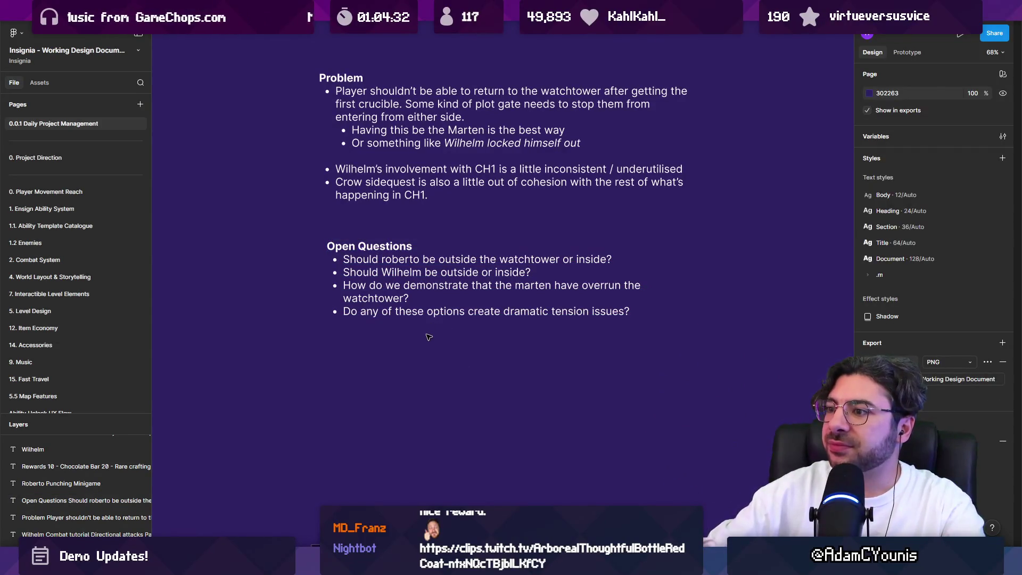
pyautogui.click(346, 275)
pyautogui.doubleClick(348, 249)
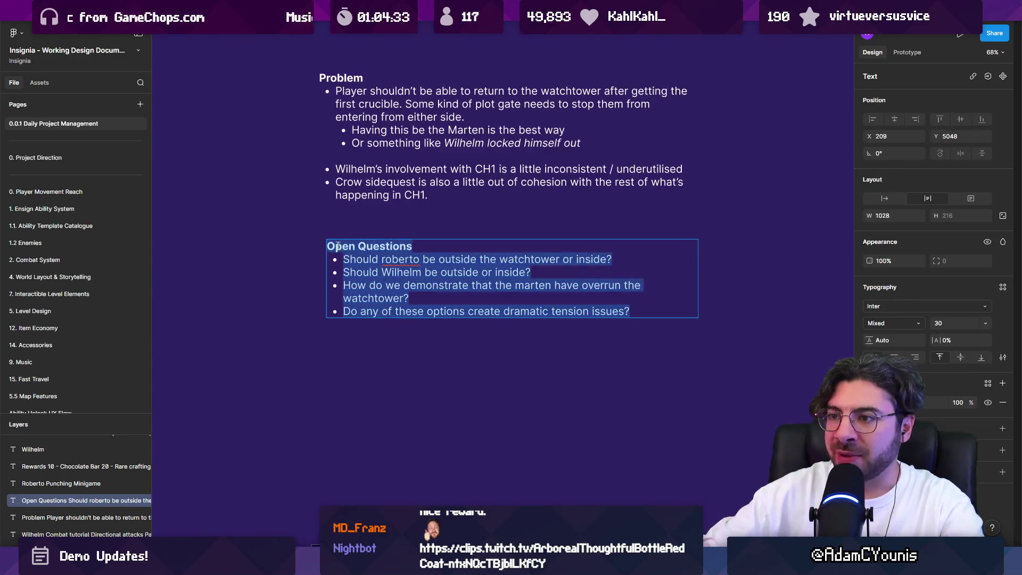
pyautogui.moveTo(327, 247); pyautogui.dragTo(652, 327)
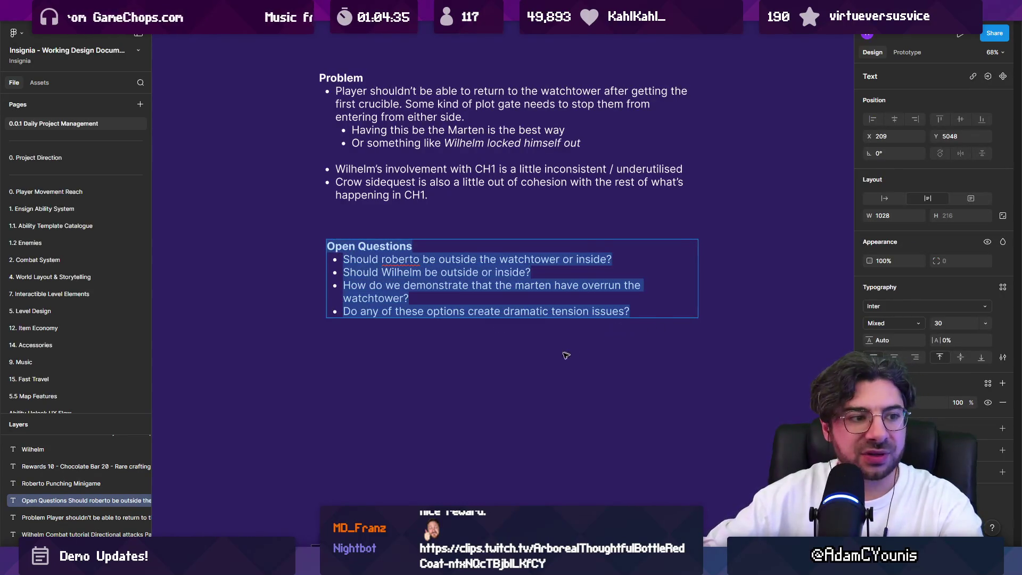
pyautogui.click(543, 354)
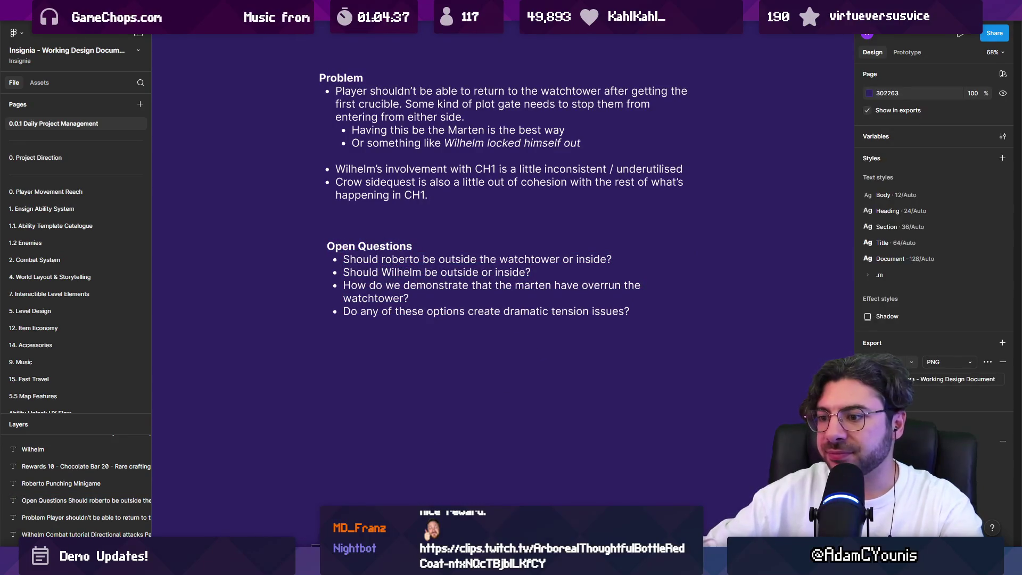
# Step: Zoom Unity's Scene view onto the watchtower and house, then return to the Figma document
pyautogui.click(309, 535)
pyautogui.scroll(-3, 411, 317)
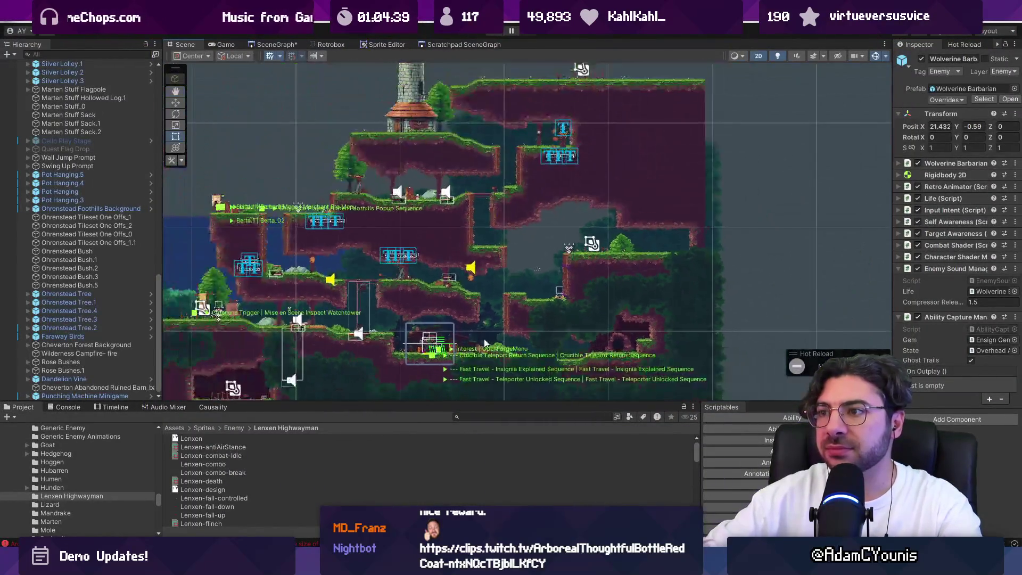
pyautogui.scroll(5, 434, 280)
pyautogui.scroll(5, 434, 280)
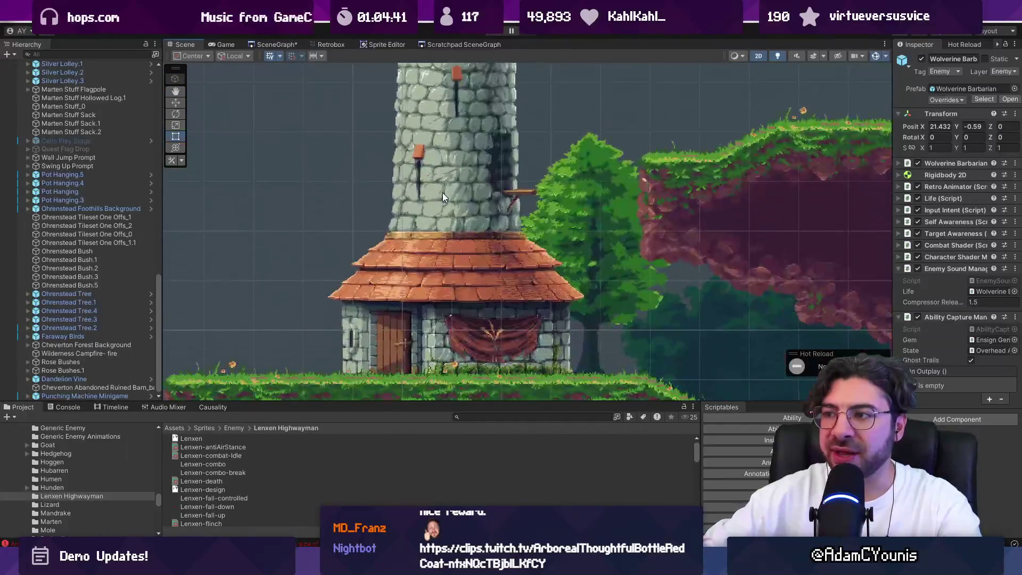
pyautogui.scroll(3, 478, 160)
pyautogui.scroll(-3, 478, 159)
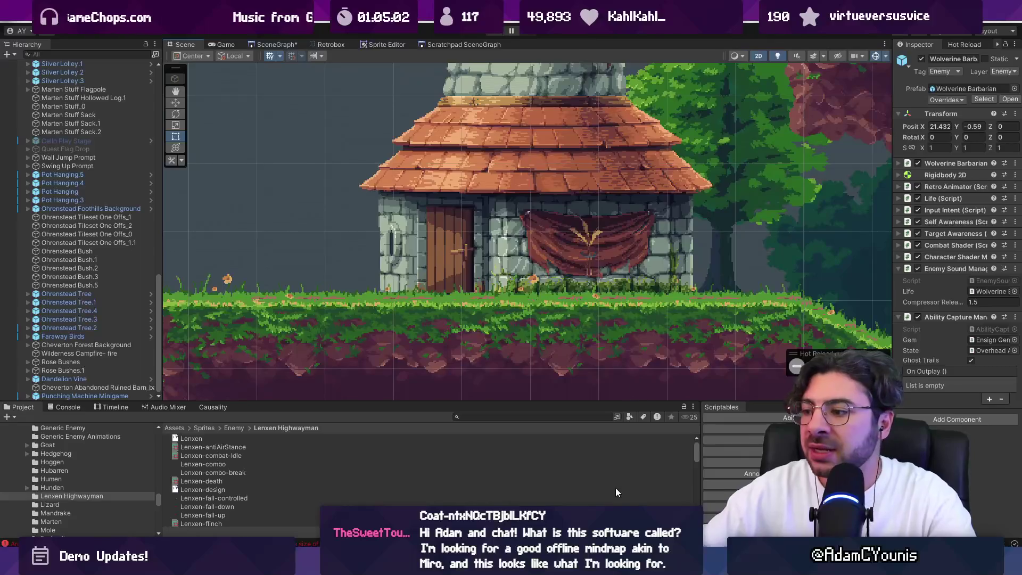
pyautogui.moveTo(487, 562)
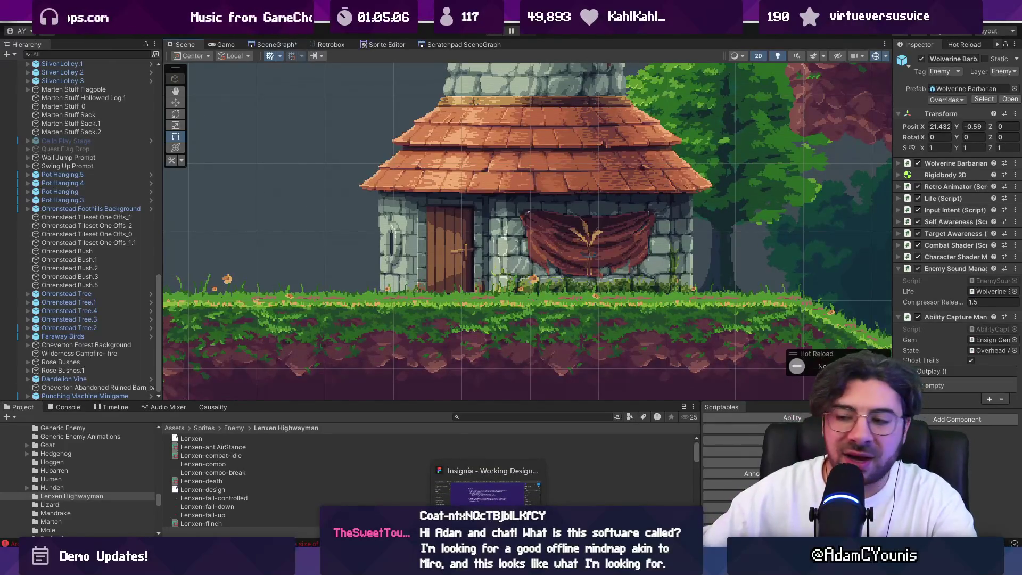
pyautogui.click(487, 562)
# Step: Open the Chapter 2 World Layout FigJam board, zoom in on the map, and select the Zone box
pyautogui.scroll(-5, 462, 320)
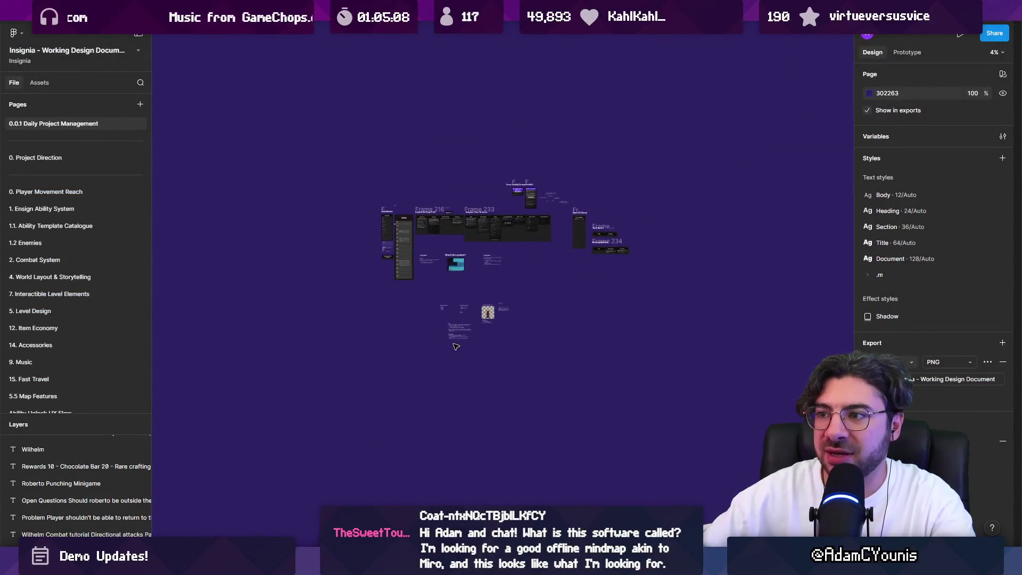
pyautogui.scroll(4, 462, 320)
pyautogui.scroll(-2, 460, 298)
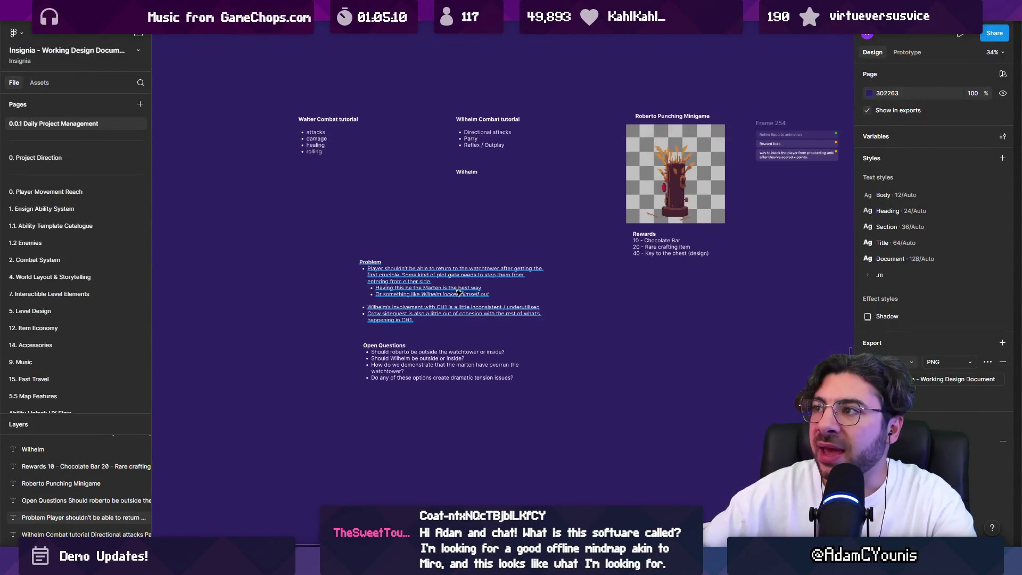
pyautogui.click(671, 8)
pyautogui.scroll(-5, 421, 283)
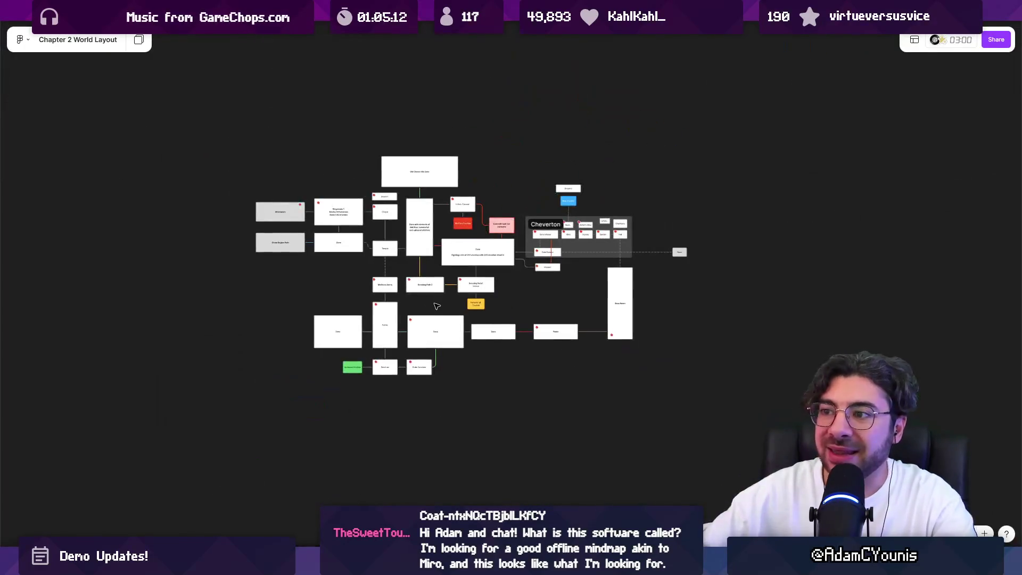
pyautogui.scroll(5, 422, 283)
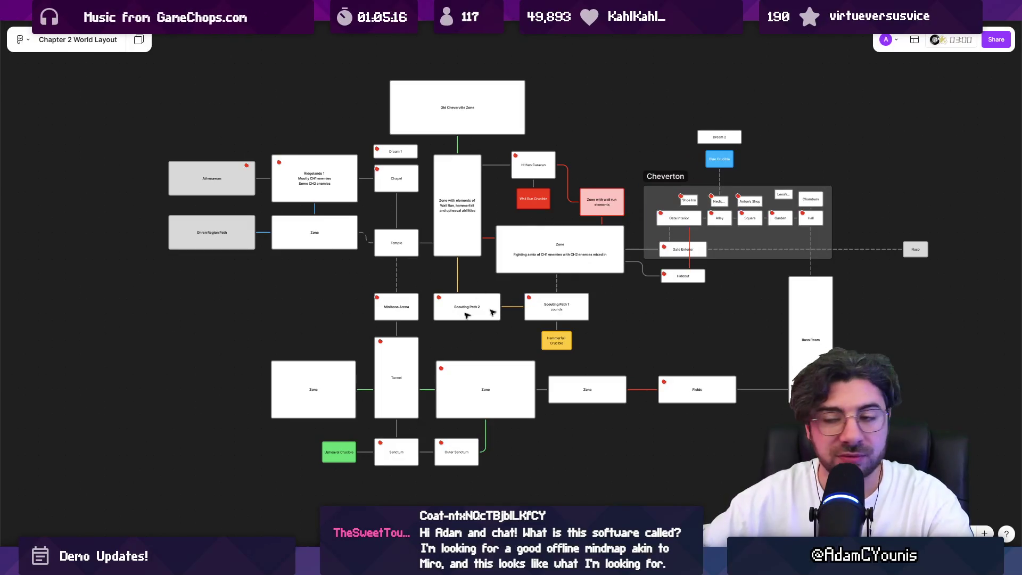
pyautogui.scroll(5, 247, 388)
pyautogui.moveTo(223, 266); pyautogui.dragTo(605, 324)
pyautogui.moveTo(512, 351); pyautogui.dragTo(311, 350)
pyautogui.click(315, 328)
pyautogui.write('asdasdsa')
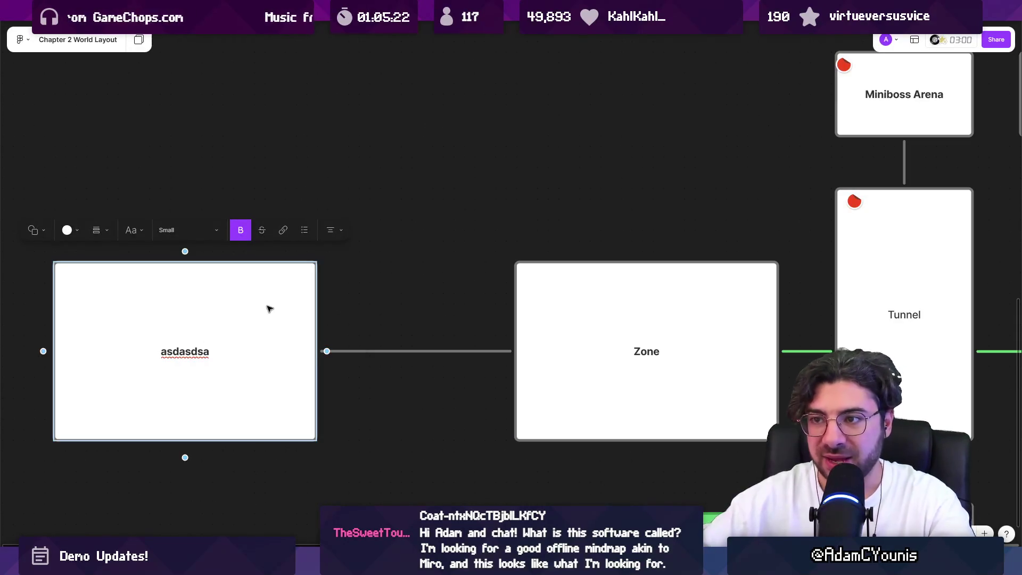
pyautogui.press('Escape')
pyautogui.press('Delete')
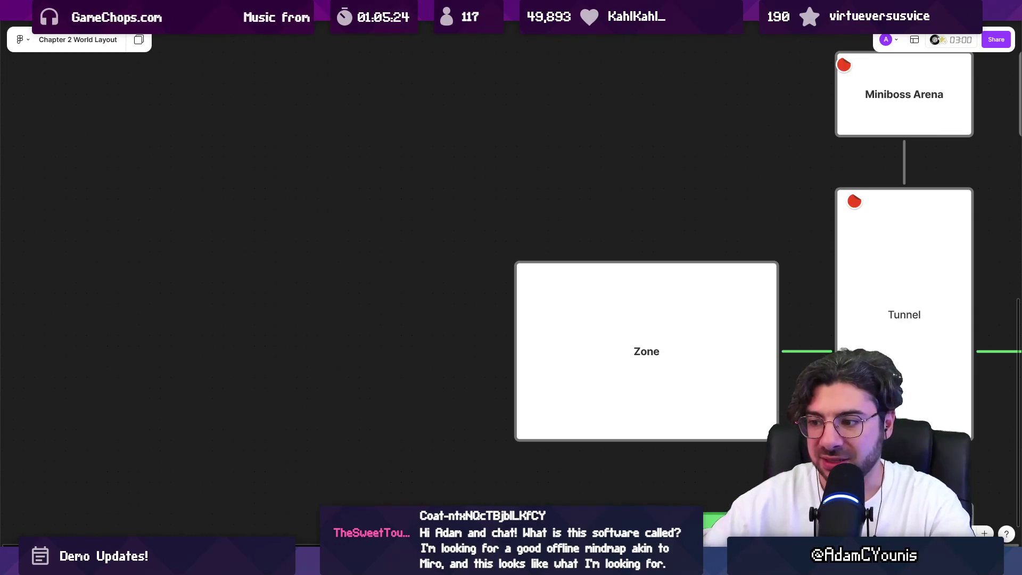
pyautogui.hotkey('ctrl', 'z')
pyautogui.press('Delete')
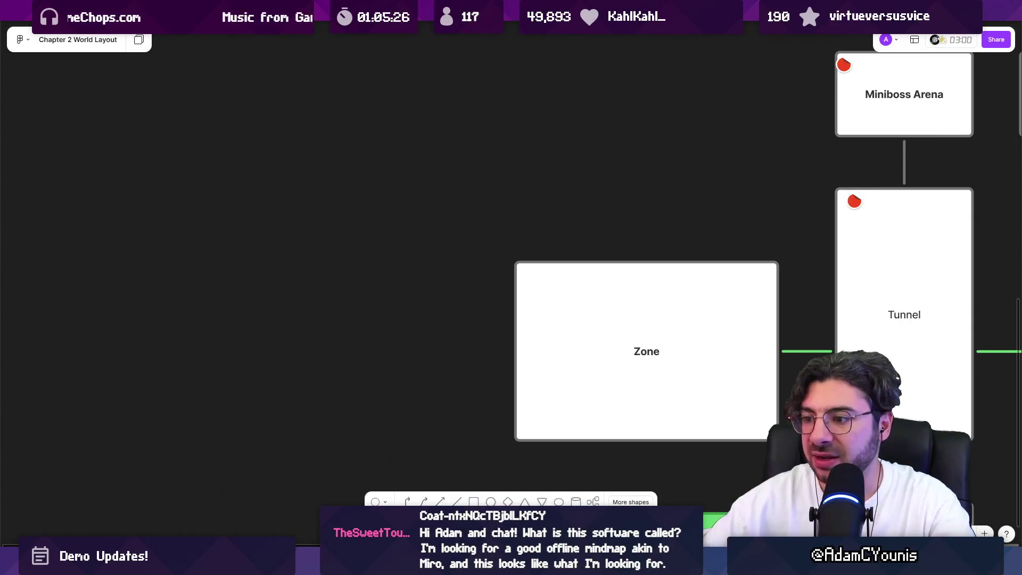
pyautogui.press('r')
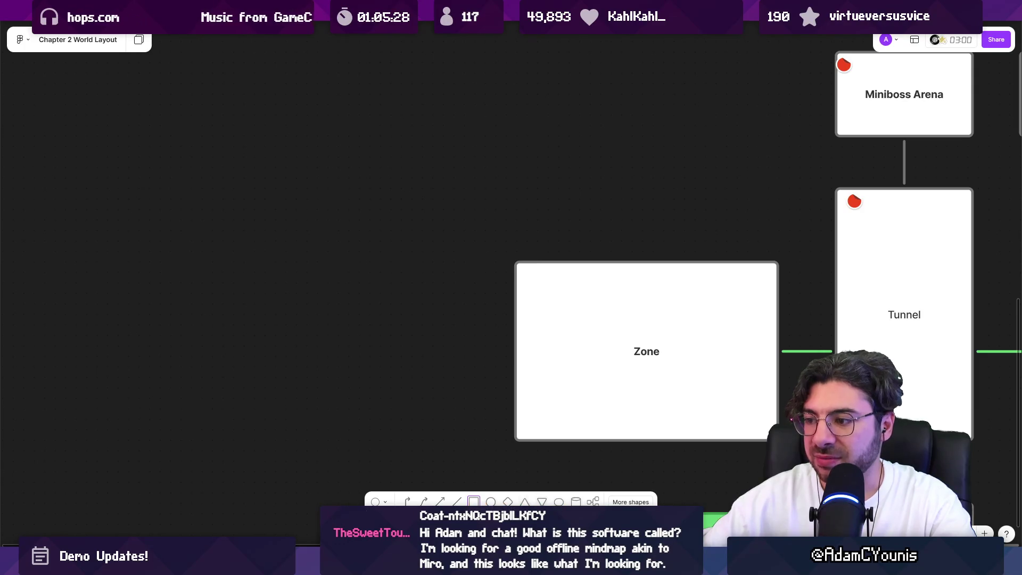
pyautogui.press('e')
pyautogui.click(593, 406)
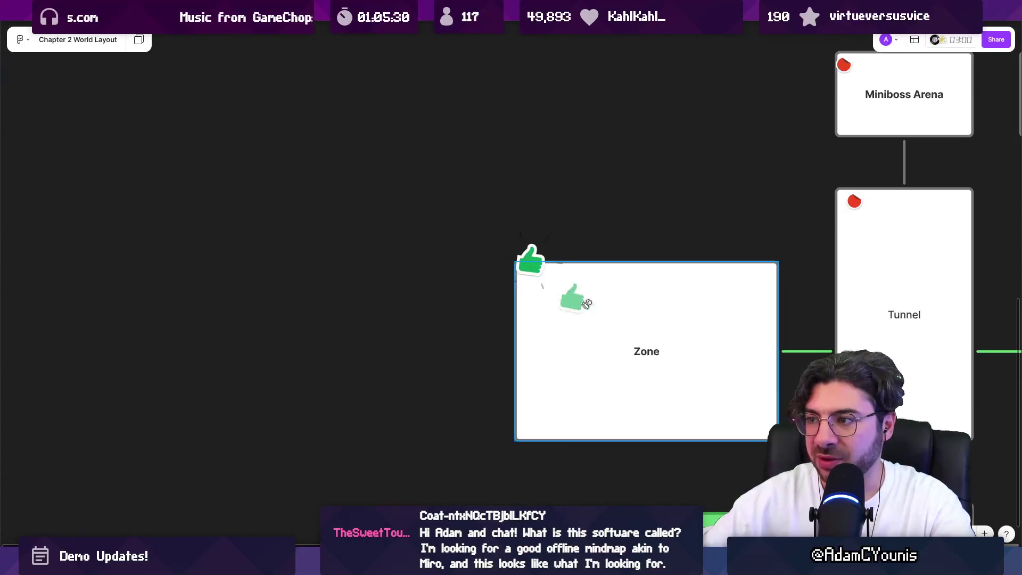
pyautogui.hotkey('ctrl', 'z')
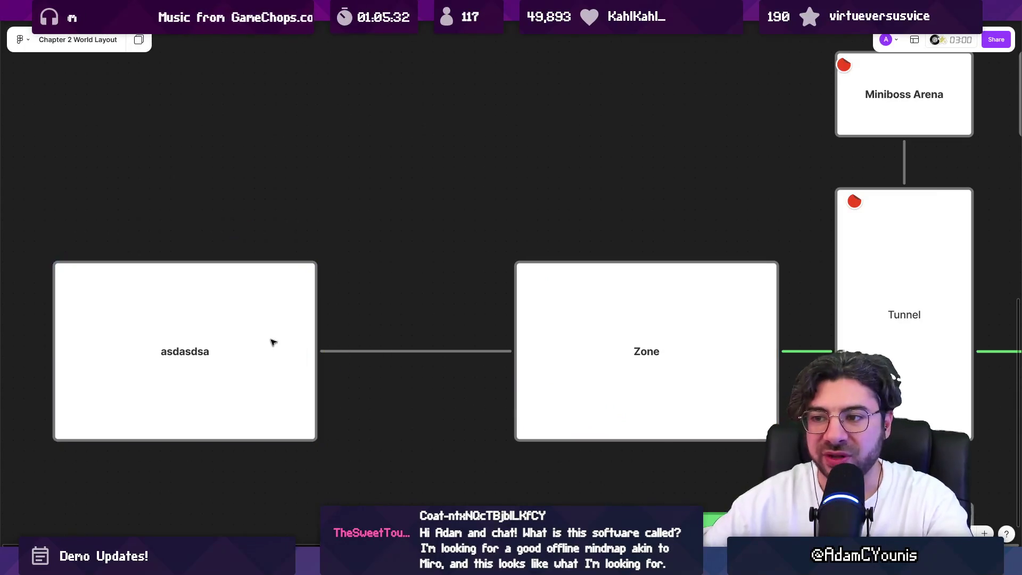
pyautogui.hotkey('ctrl', 'z')
pyautogui.scroll(-10, 309, 401)
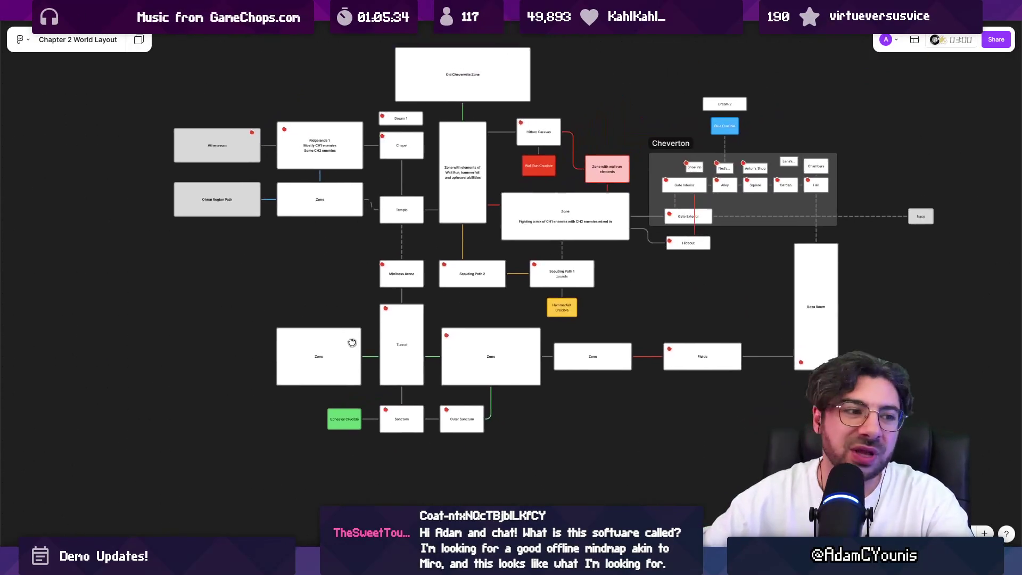
# Step: Leave the FigJam world-layout board for Unity's watchtower level scene
pyautogui.moveTo(309, 401); pyautogui.dragTo(297, 381)
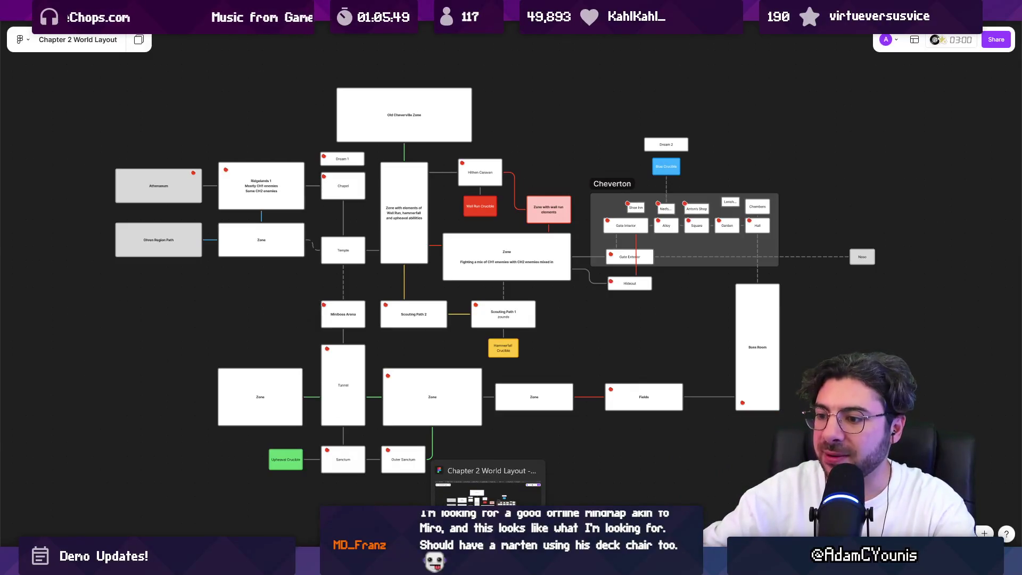
pyautogui.hotkey('alt', 'Tab')
pyautogui.scroll(-5, 388, 269)
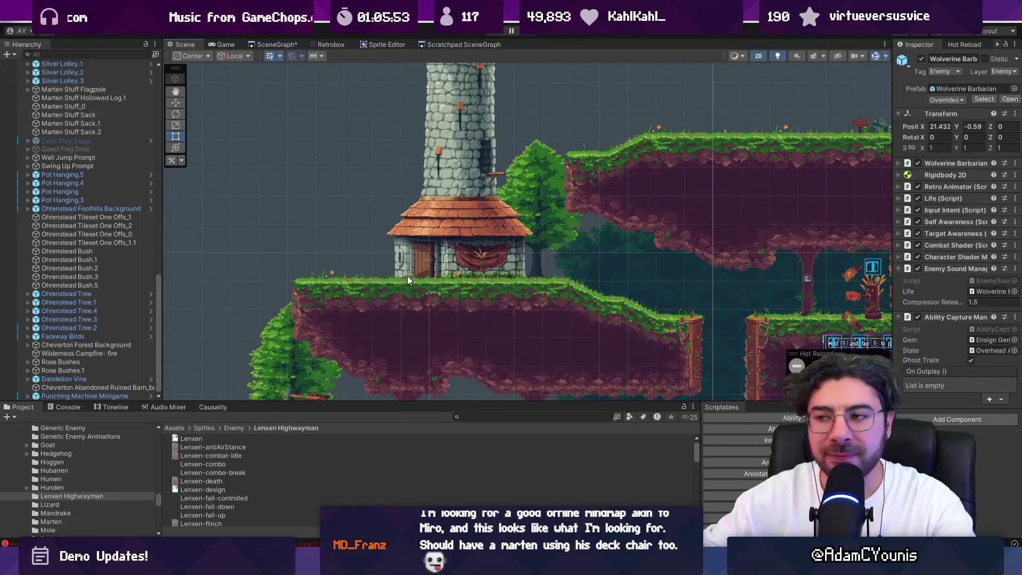
pyautogui.scroll(4, 408, 276)
pyautogui.scroll(2, 423, 266)
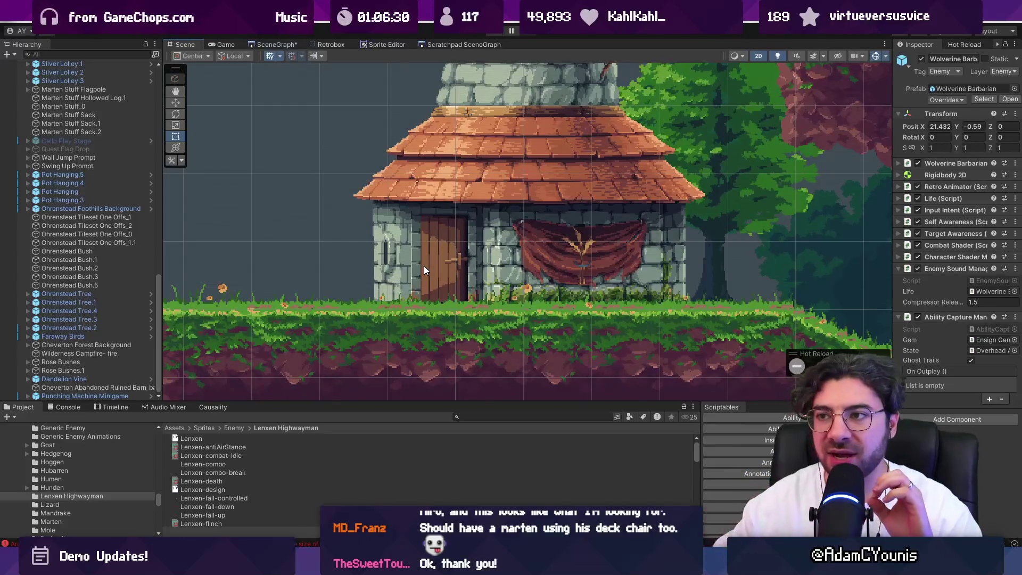
pyautogui.scroll(-8, 423, 270)
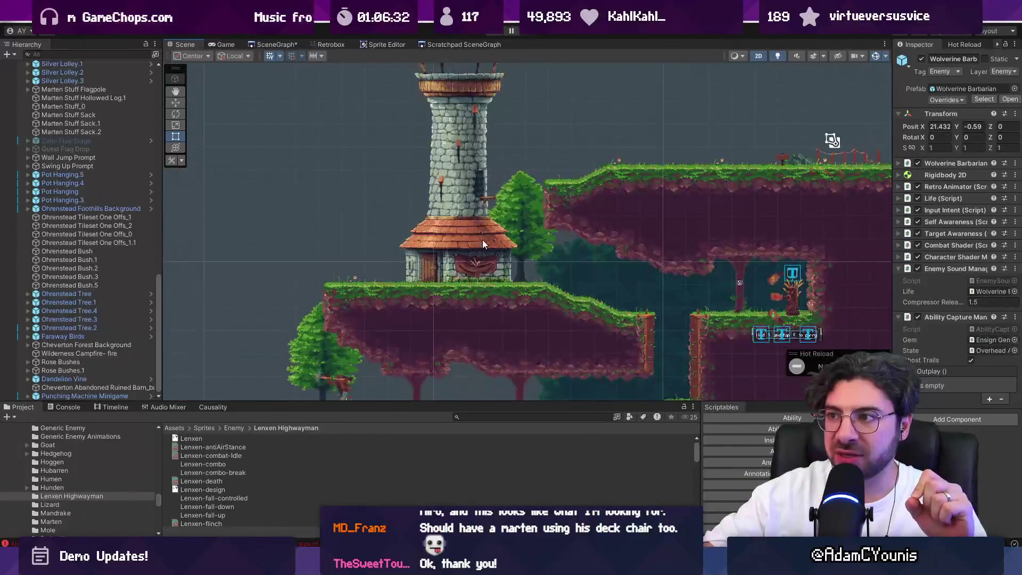
pyautogui.moveTo(482, 240); pyautogui.dragTo(466, 283)
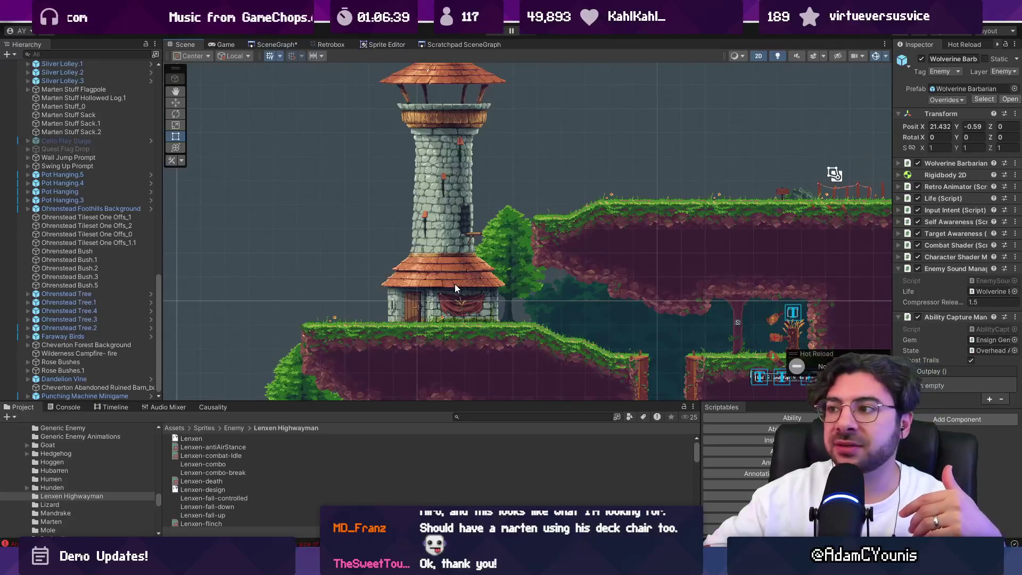
pyautogui.scroll(-2, 458, 232)
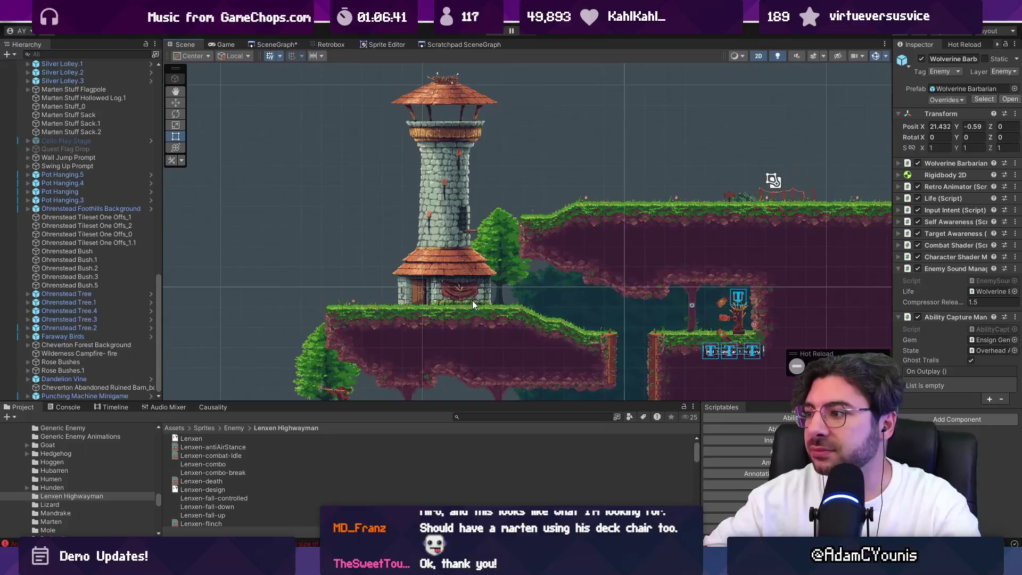
pyautogui.scroll(2, 806, 321)
pyautogui.scroll(4, 774, 313)
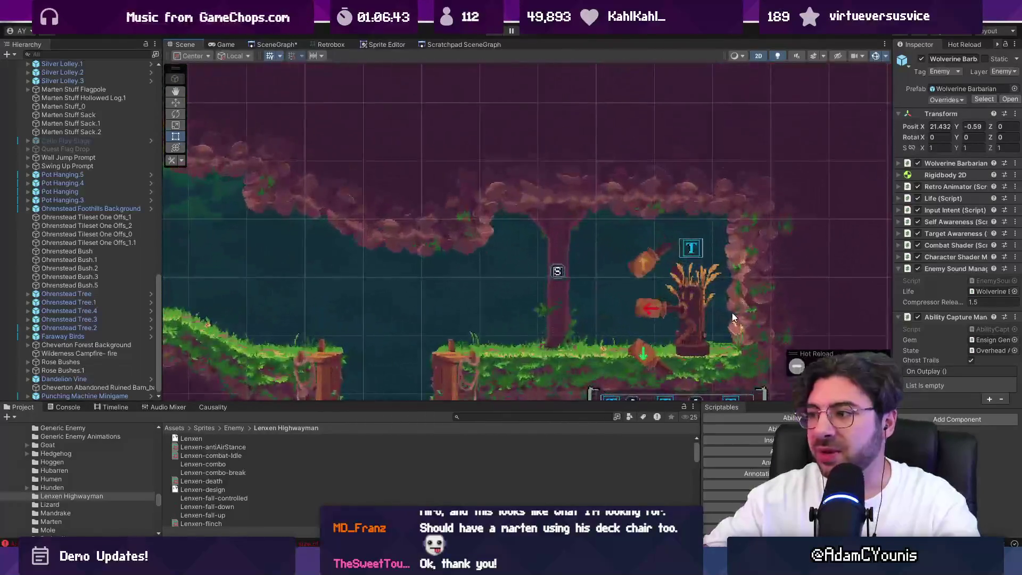
pyautogui.click(688, 311)
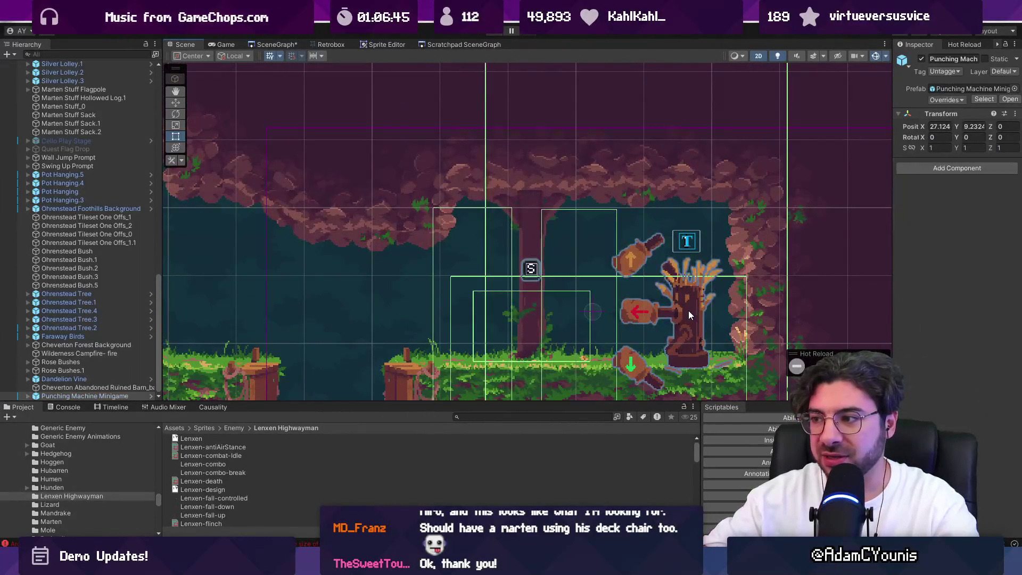
pyautogui.scroll(-5, 676, 308)
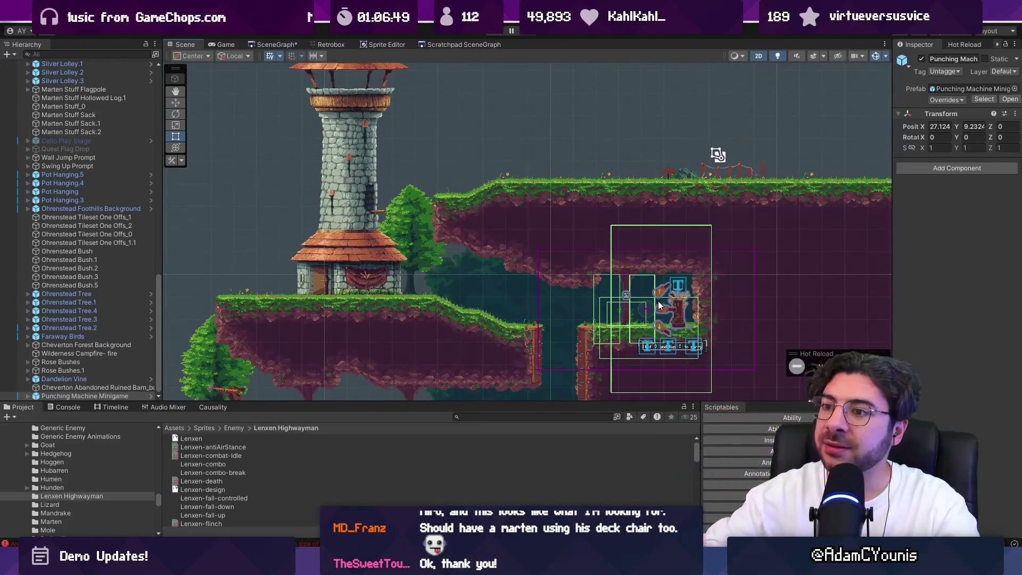
pyautogui.scroll(-2, 496, 271)
pyautogui.scroll(1, 399, 237)
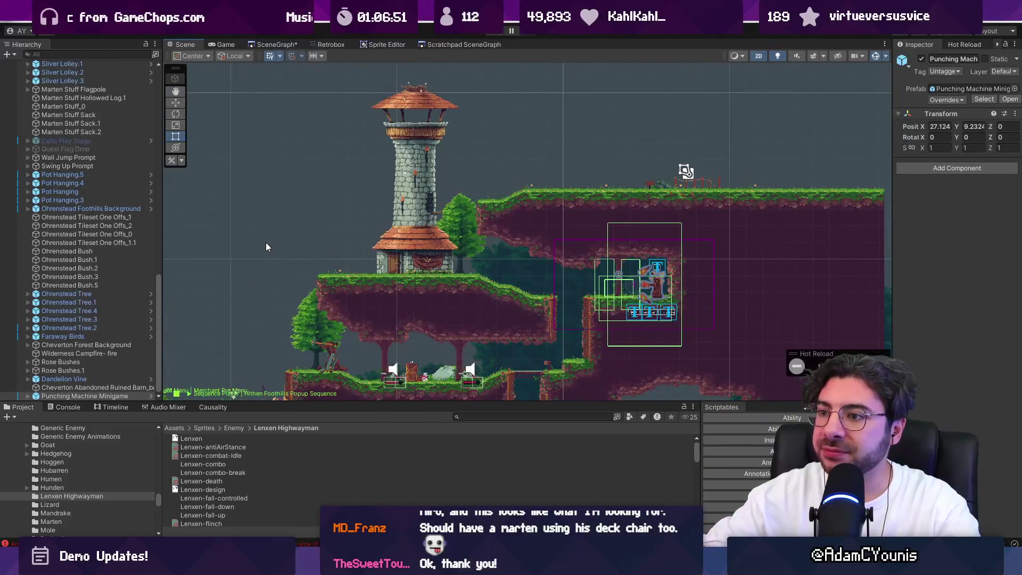
pyautogui.scroll(5, 439, 239)
pyautogui.click(420, 269)
pyautogui.click(419, 269)
pyautogui.scroll(-2, 416, 274)
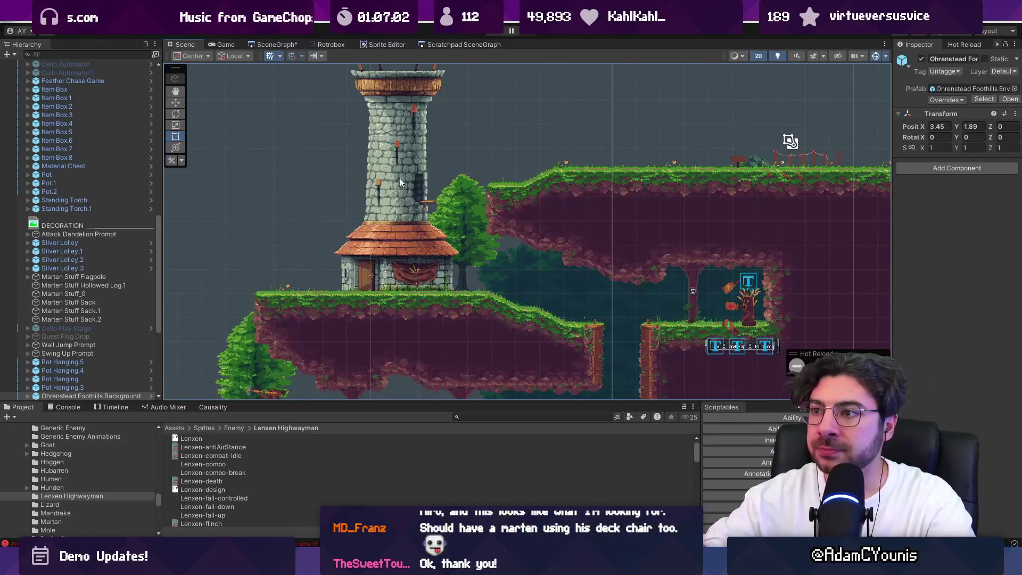
pyautogui.scroll(2, 405, 192)
pyautogui.scroll(-1, 427, 183)
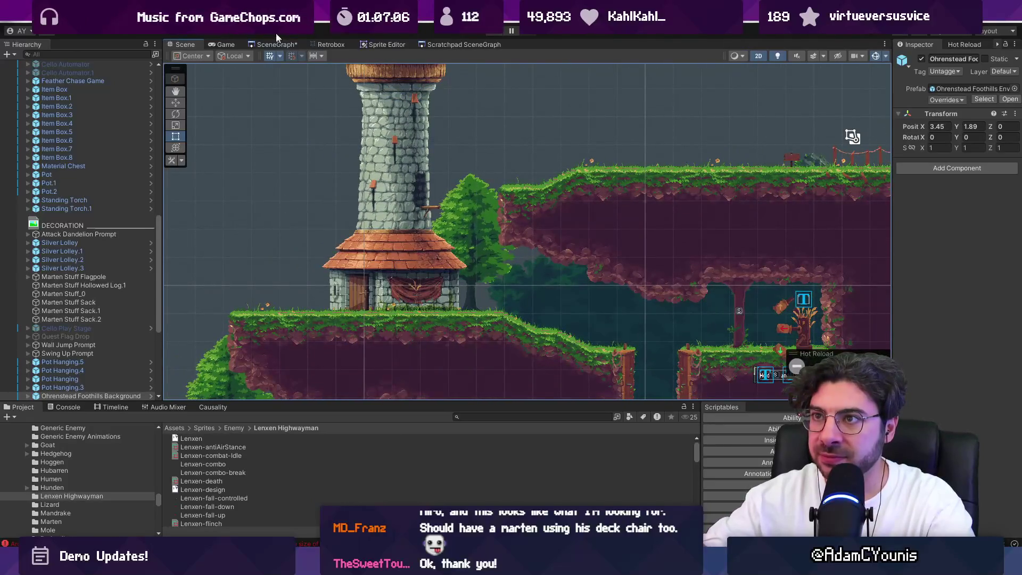
pyautogui.click(284, 47)
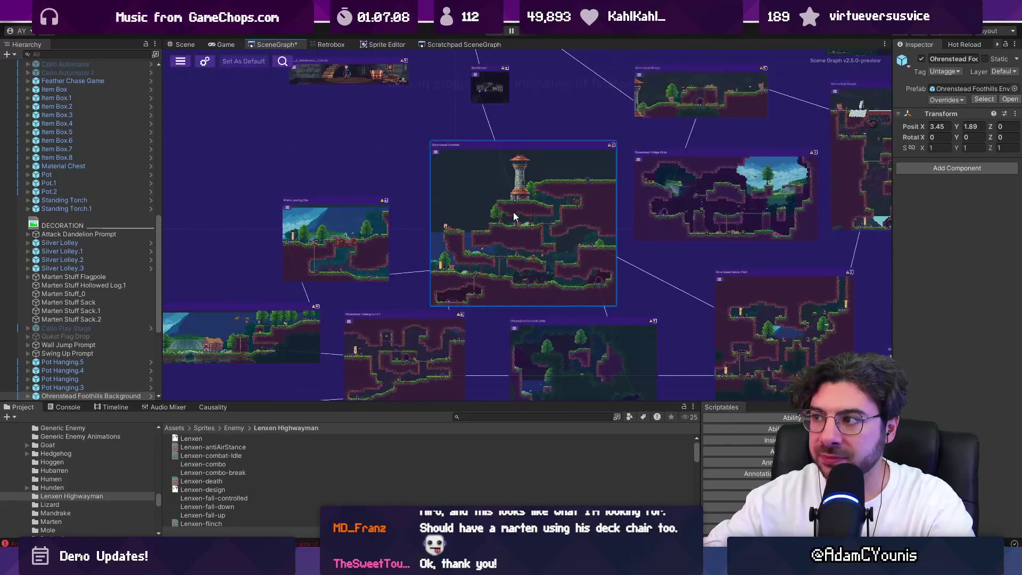
# Step: Pan and zoom the SceneGraph until the Ohrenstead Bridge zSide room title is visible
pyautogui.scroll(3, 525, 216)
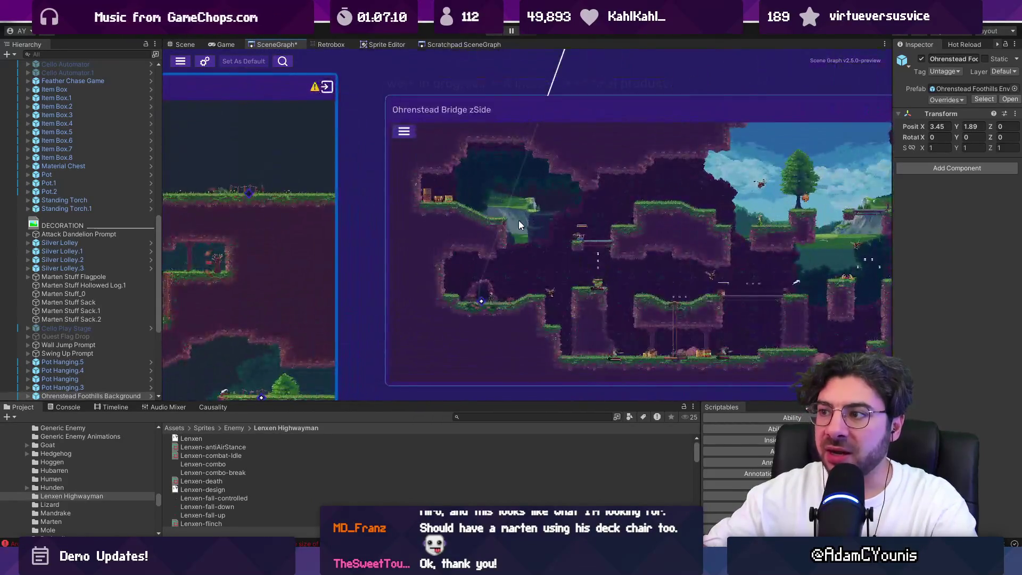
pyautogui.moveTo(537, 207); pyautogui.dragTo(434, 282)
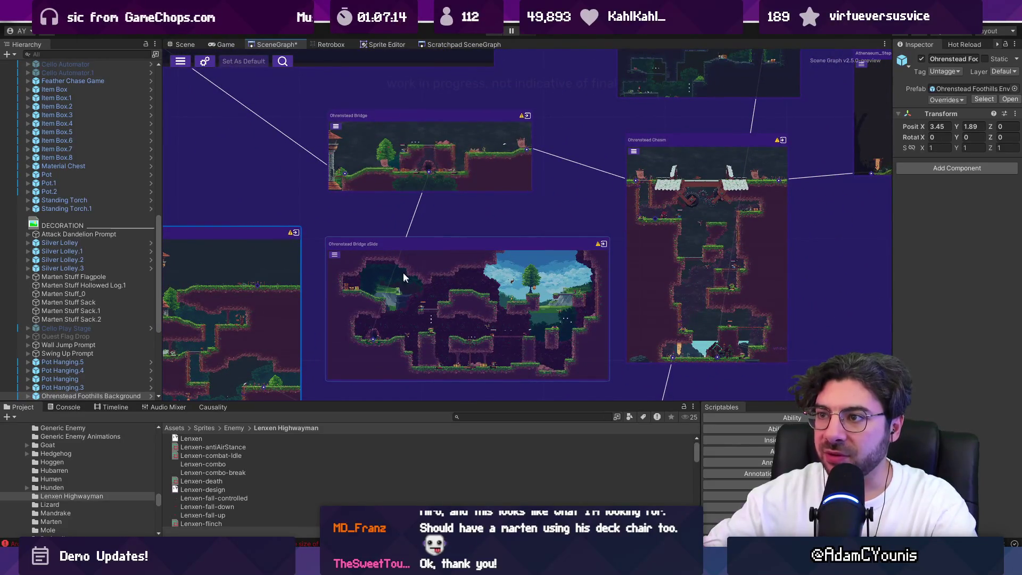
pyautogui.scroll(5, 437, 285)
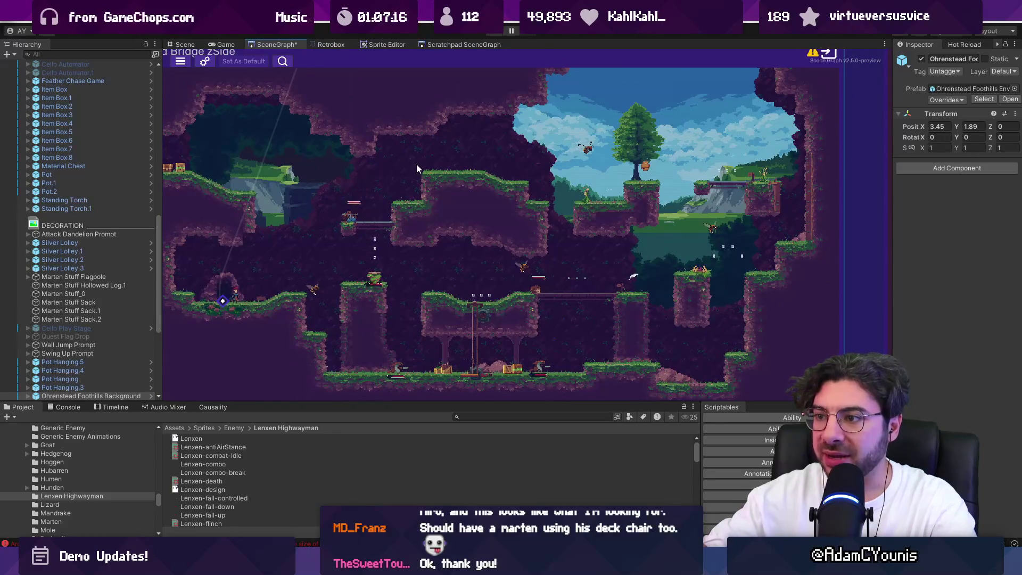
pyautogui.moveTo(265, 181); pyautogui.dragTo(326, 197)
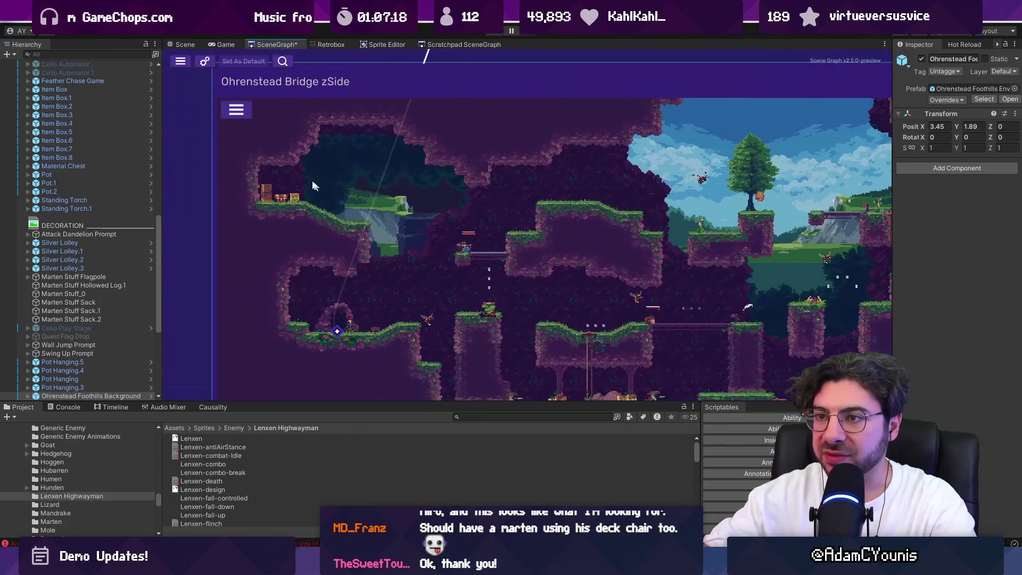
pyautogui.scroll(-5, 324, 195)
pyautogui.scroll(5, 324, 194)
pyautogui.scroll(-4, 477, 161)
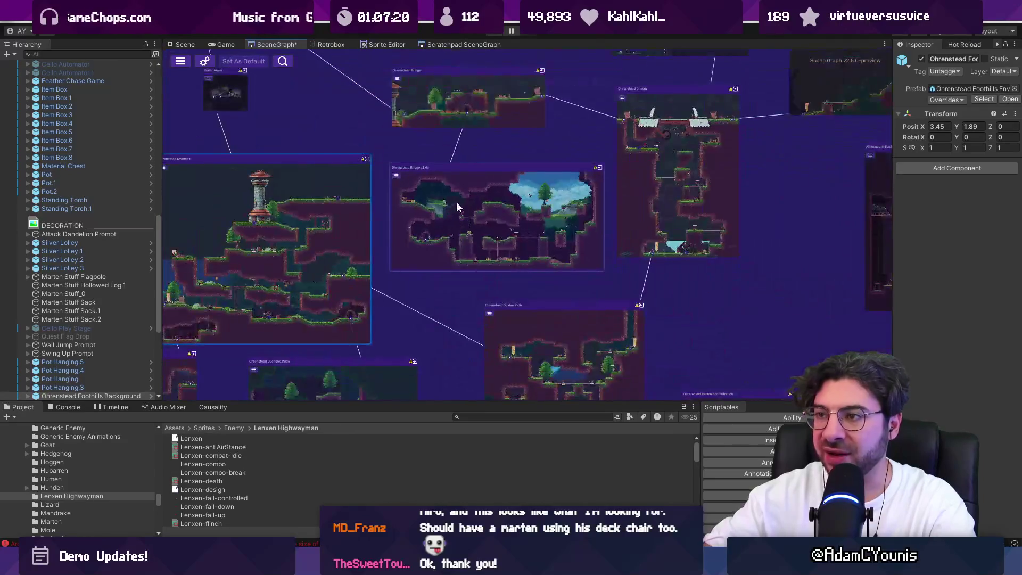
pyautogui.scroll(-3, 439, 220)
pyautogui.scroll(5, 443, 178)
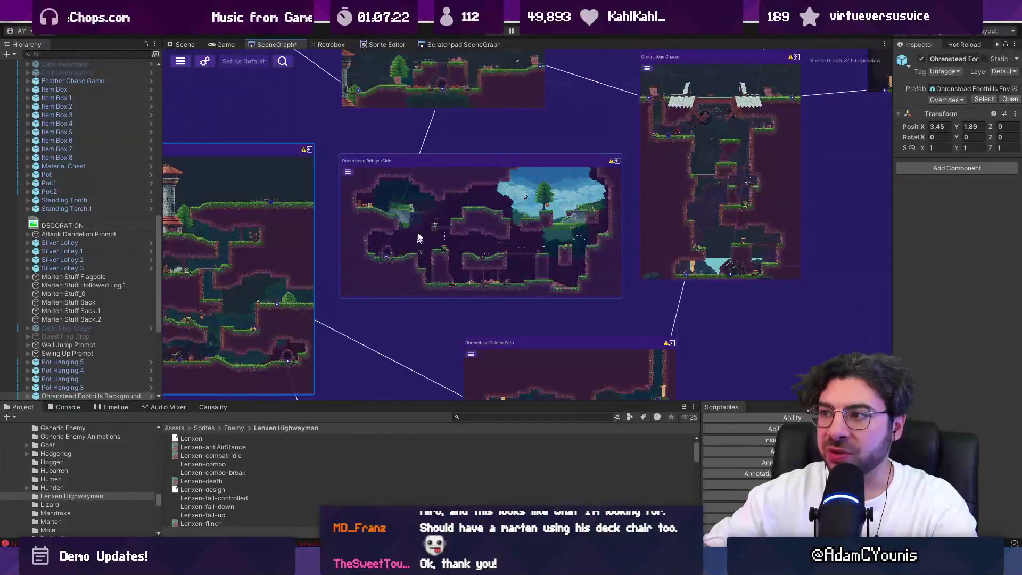
pyautogui.scroll(5, 413, 146)
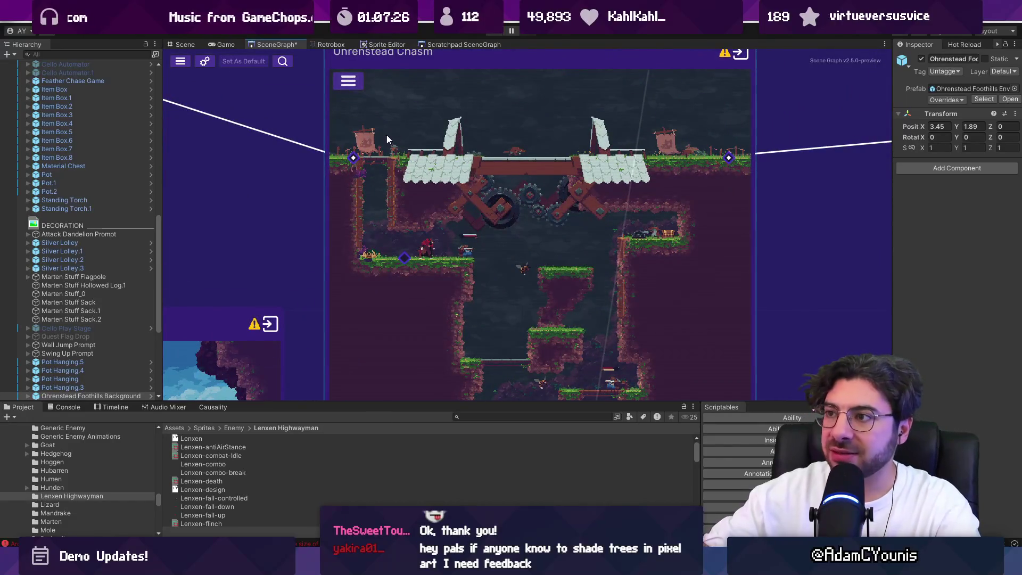
pyautogui.scroll(3, 346, 185)
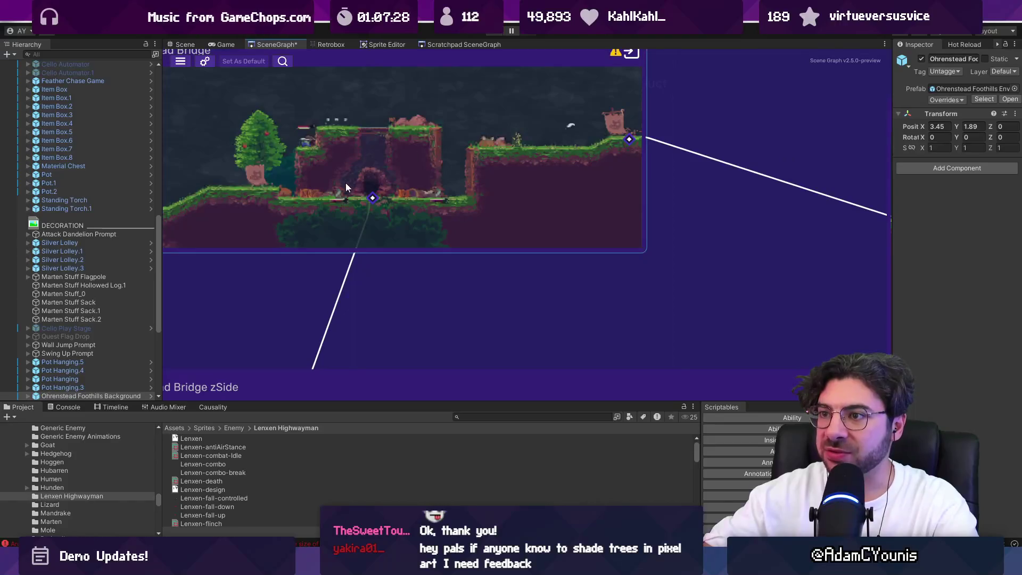
# Step: Move the graph to the room above the chasm and open the Ohrenstead Bridge level
pyautogui.moveTo(346, 185); pyautogui.dragTo(457, 191)
pyautogui.scroll(-5, 457, 191)
pyautogui.scroll(5, 522, 171)
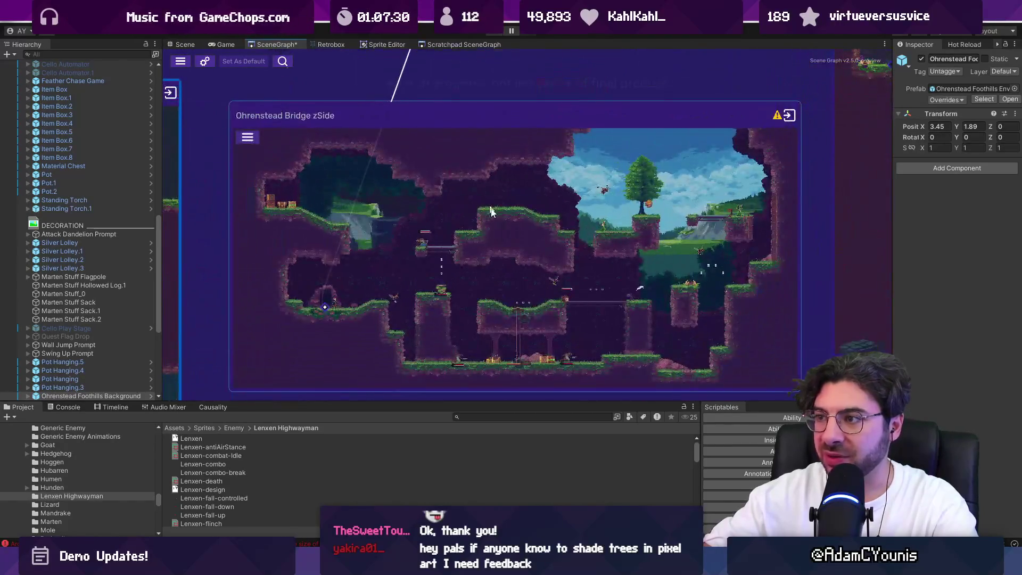
pyautogui.scroll(2, 276, 209)
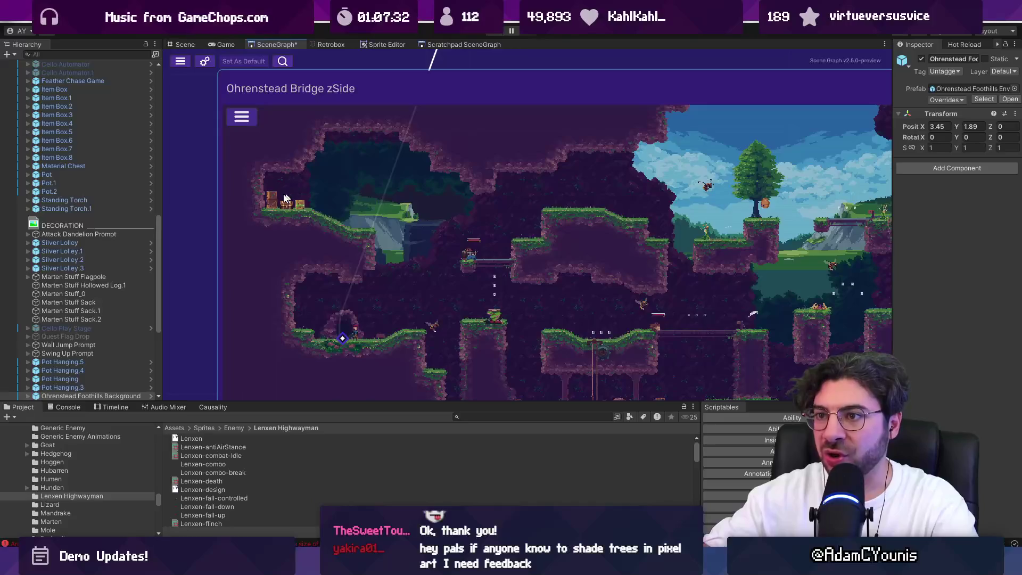
pyautogui.scroll(-5, 295, 206)
pyautogui.scroll(6, 438, 280)
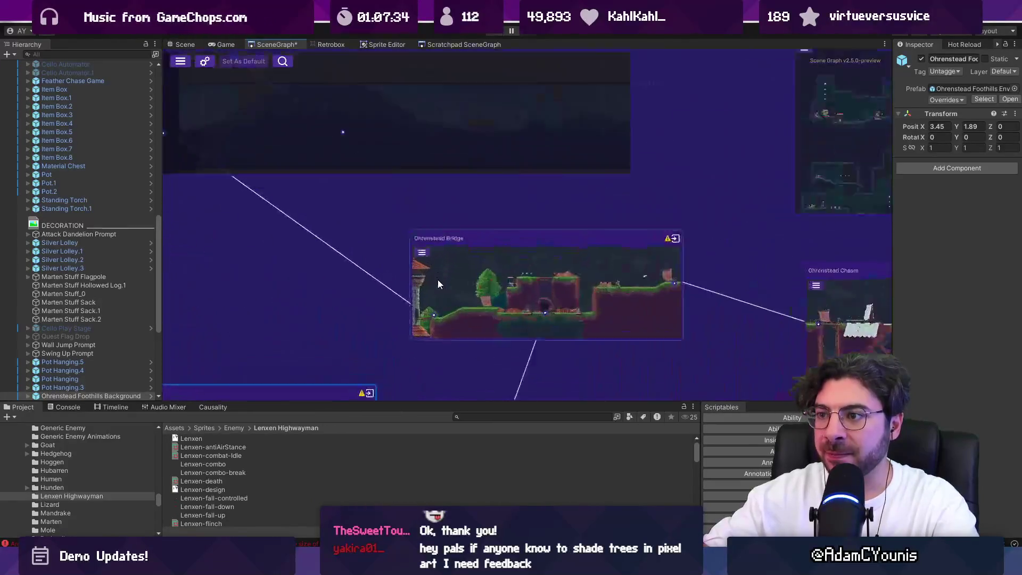
pyautogui.doubleClick(454, 280)
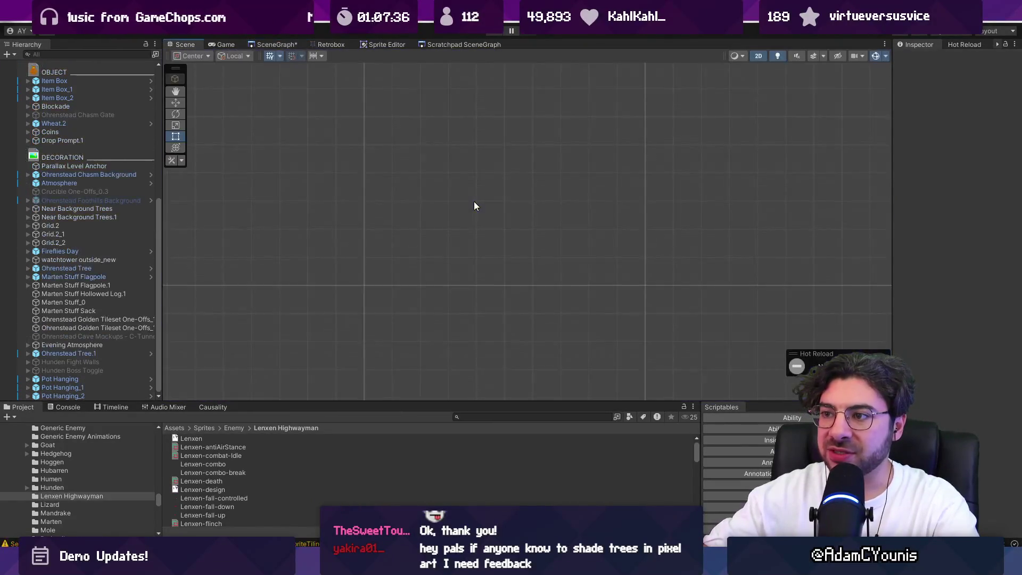
# Step: Zoom the Scene view onto the Ohrenstead Bridge stone tower and cliff platforms
pyautogui.scroll(5, 195, 252)
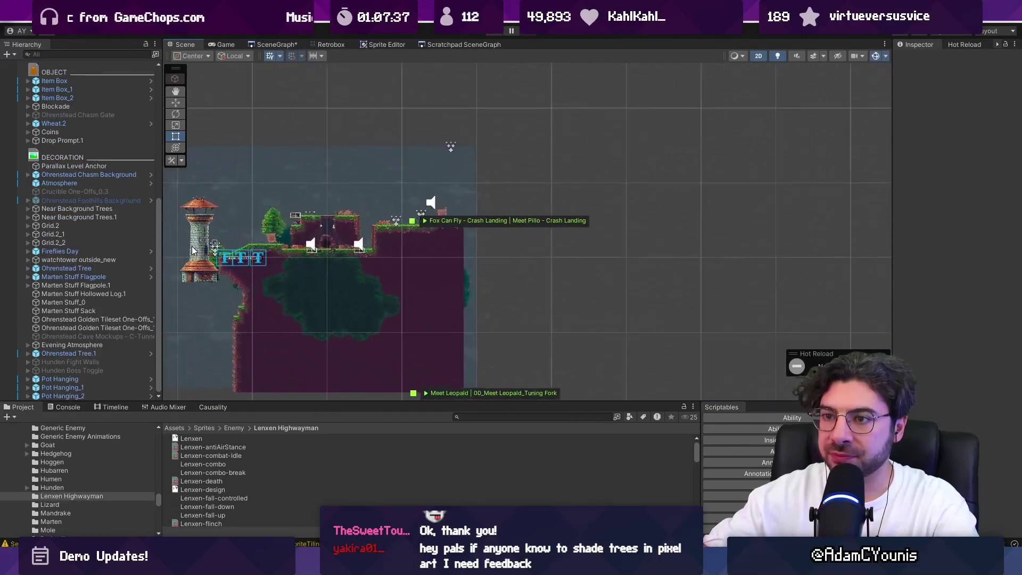
pyautogui.scroll(5, 195, 253)
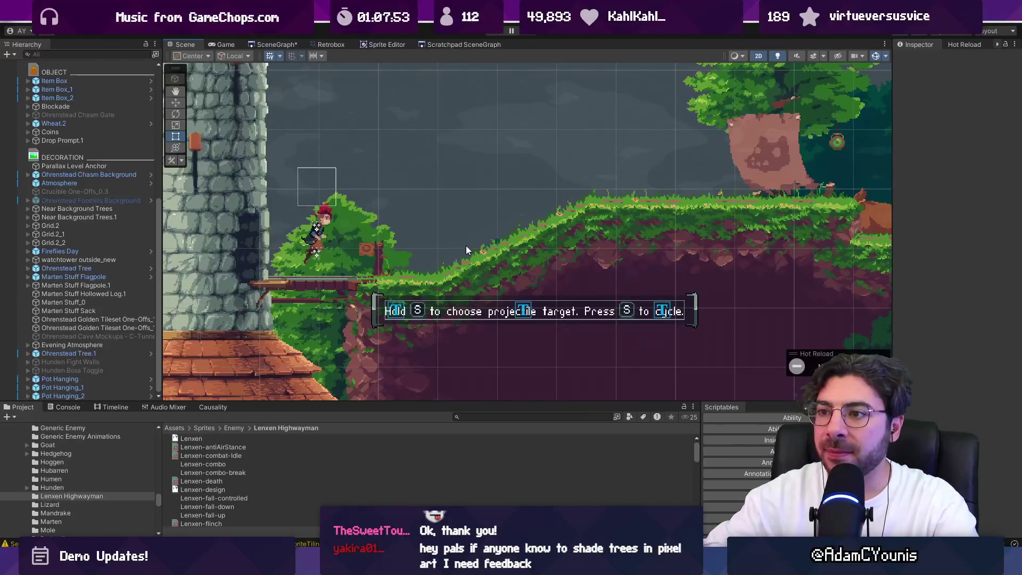
pyautogui.scroll(-3, 450, 249)
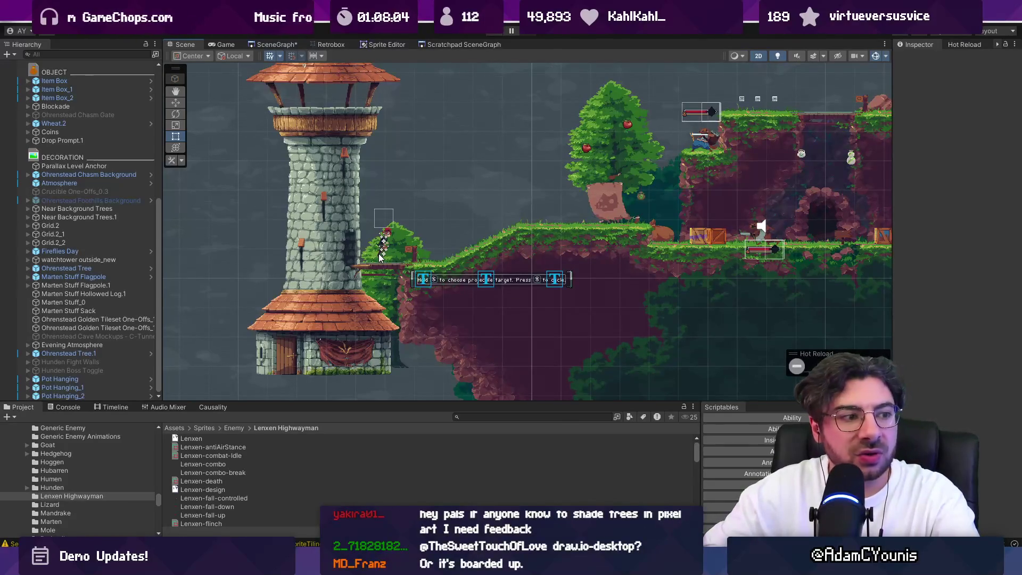
# Step: Search the assets for 'marten flag' and drop a Marten Stuff Flagpole beside the watchtower
pyautogui.click(484, 417)
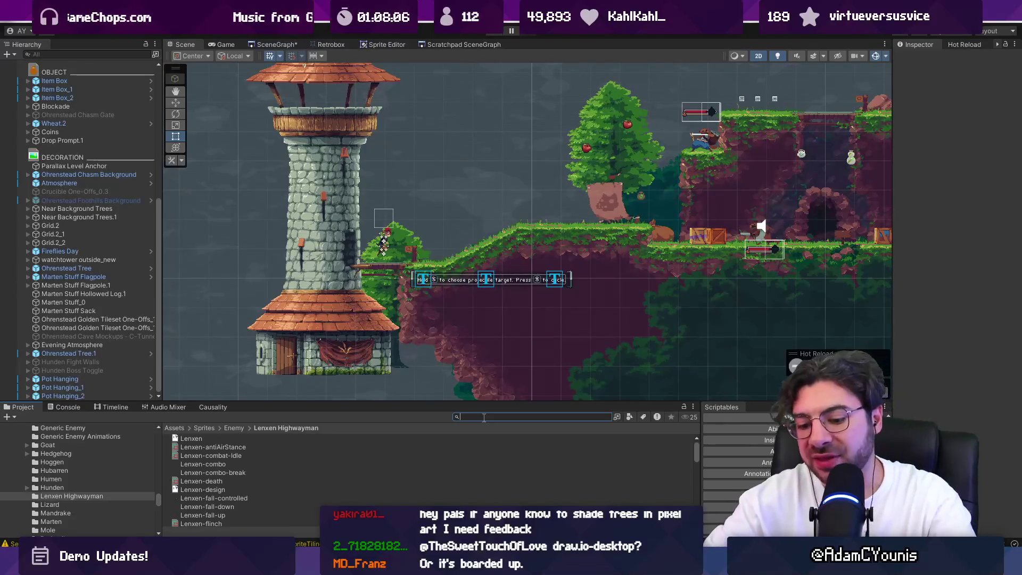
pyautogui.write('marten flag')
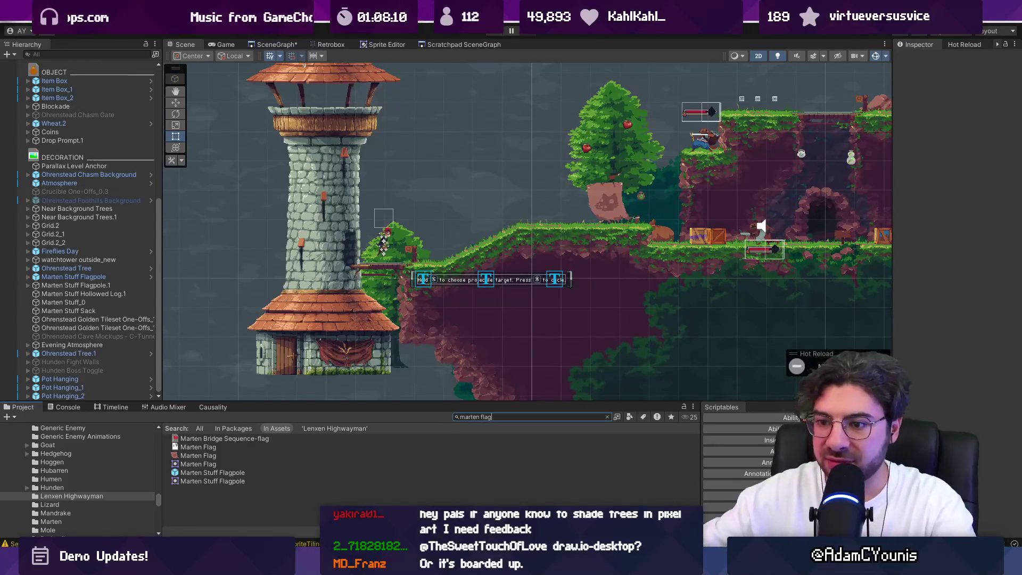
pyautogui.moveTo(216, 476)
pyautogui.mouseDown()
pyautogui.moveTo(437, 290)
pyautogui.moveTo(400, 242)
pyautogui.mouseUp()
pyautogui.press('f')
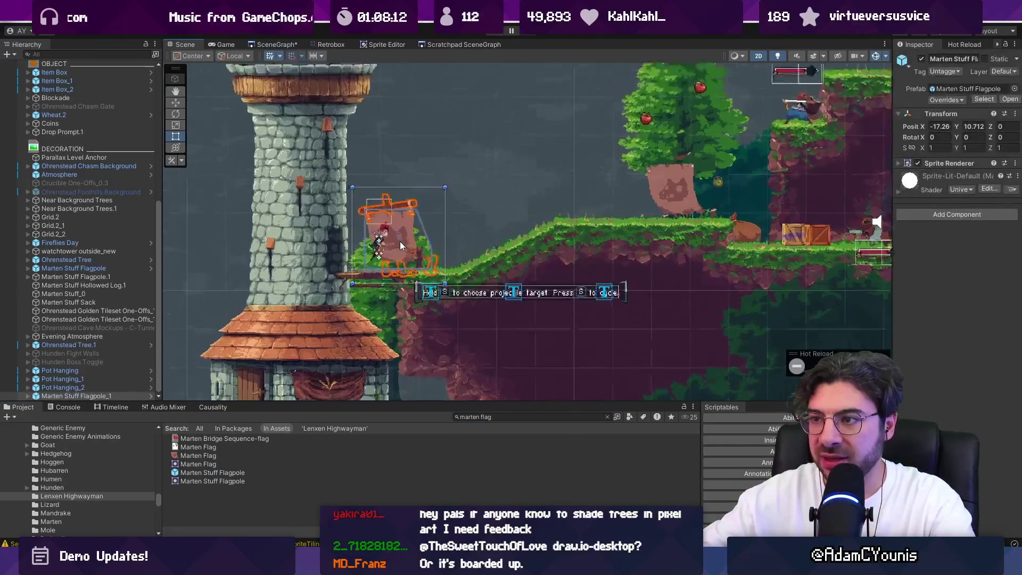
# Step: Mirror the flagpole with Scale X -1 and move it left against the tower
pyautogui.click(934, 163)
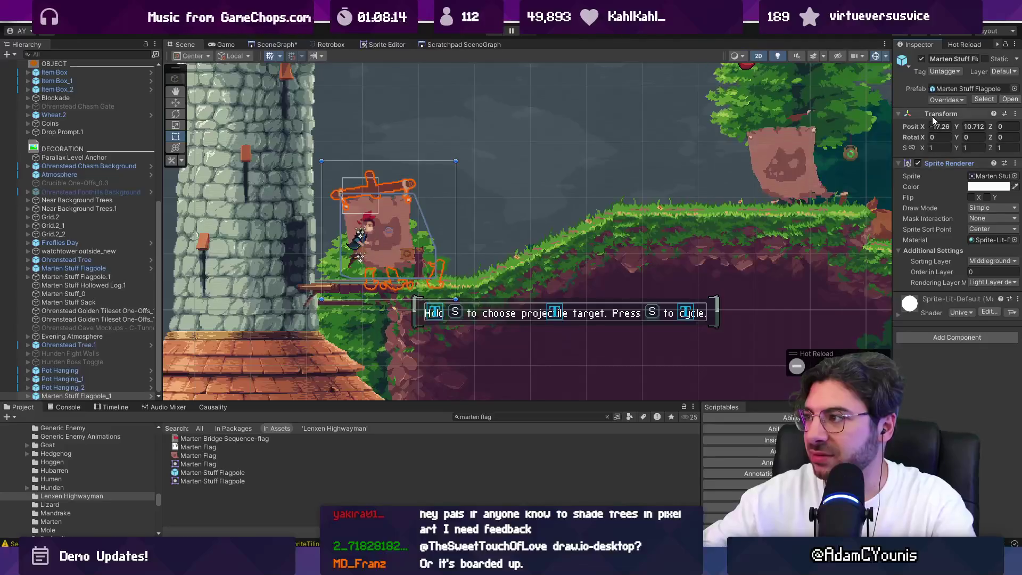
pyautogui.write('-1')
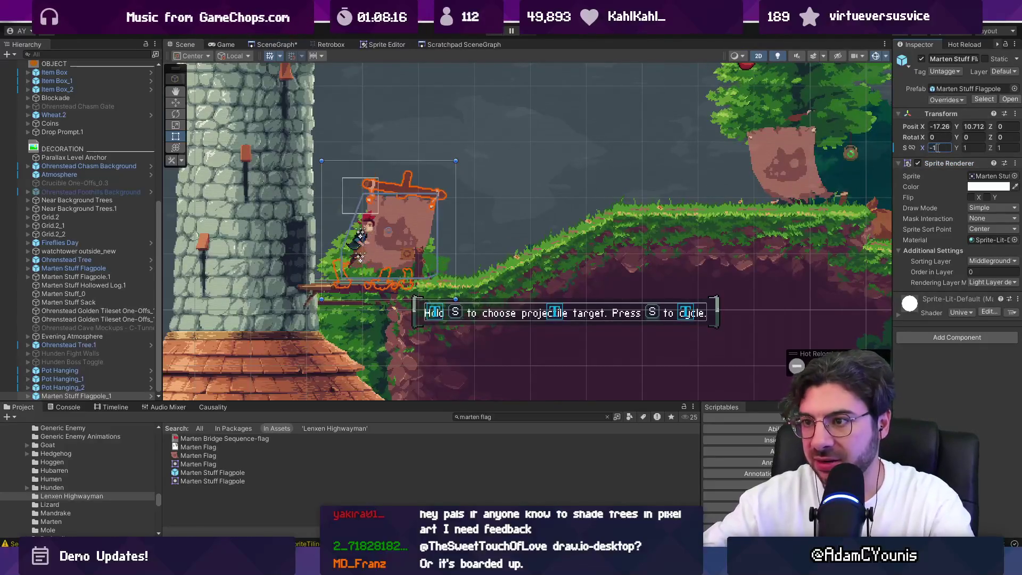
pyautogui.write('w')
pyautogui.moveTo(382, 220)
pyautogui.mouseDown()
pyautogui.moveTo(353, 217)
pyautogui.moveTo(283, 236)
pyautogui.moveTo(288, 242)
pyautogui.mouseUp()
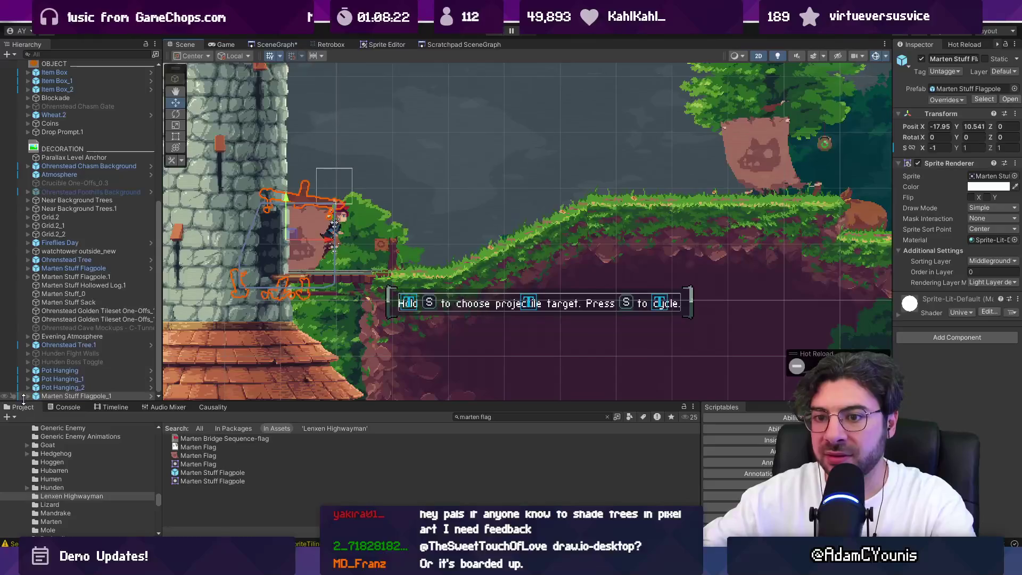
pyautogui.click(27, 396)
# Step: Put the Marten Flag child on the Character sorting layer
pyautogui.click(40, 395)
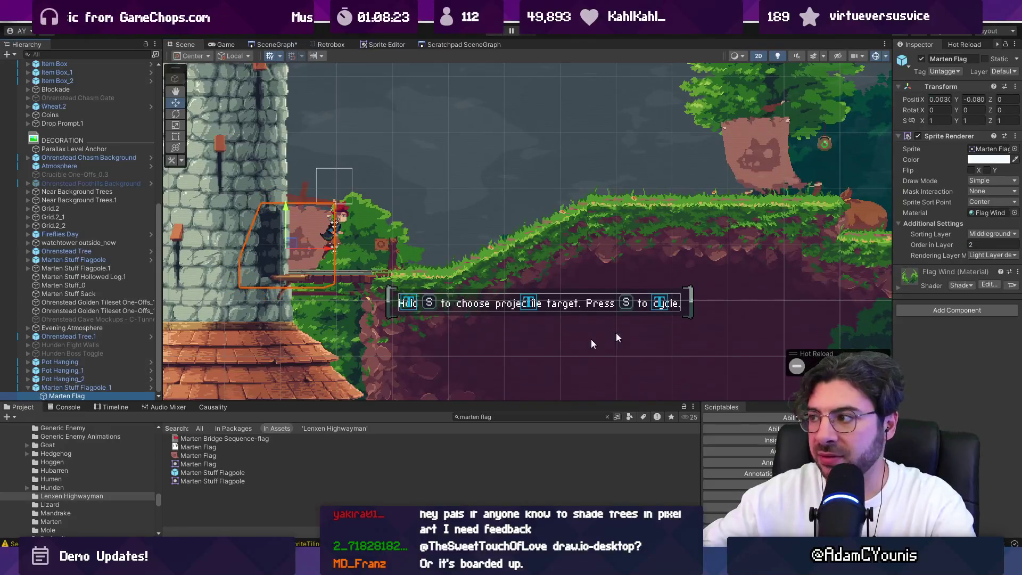
pyautogui.click(992, 235)
pyautogui.click(953, 331)
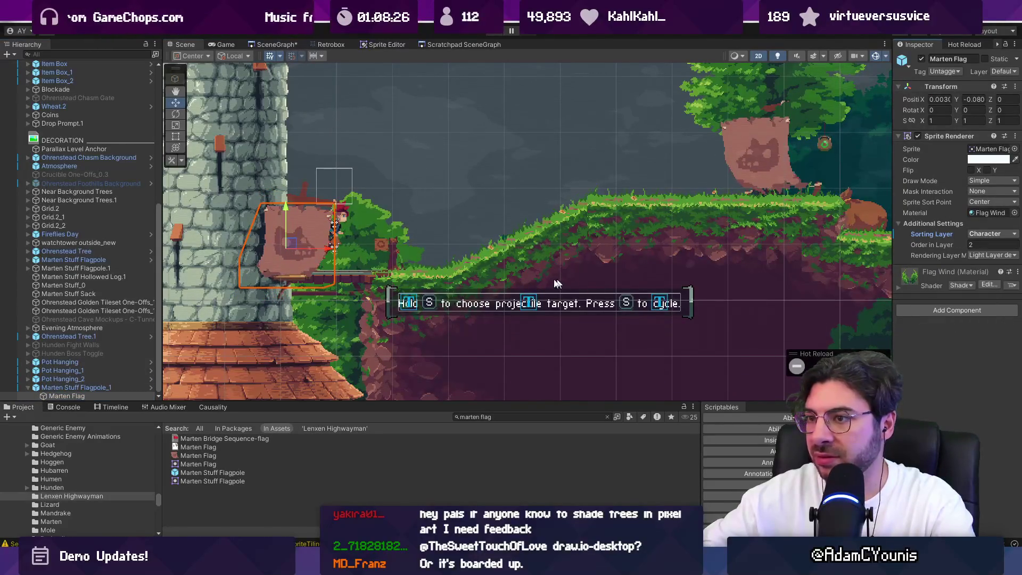
pyautogui.click(977, 246)
# Step: Put the flagpole on the Character layer with Order in Layer -2, nudged slightly left
pyautogui.click(74, 387)
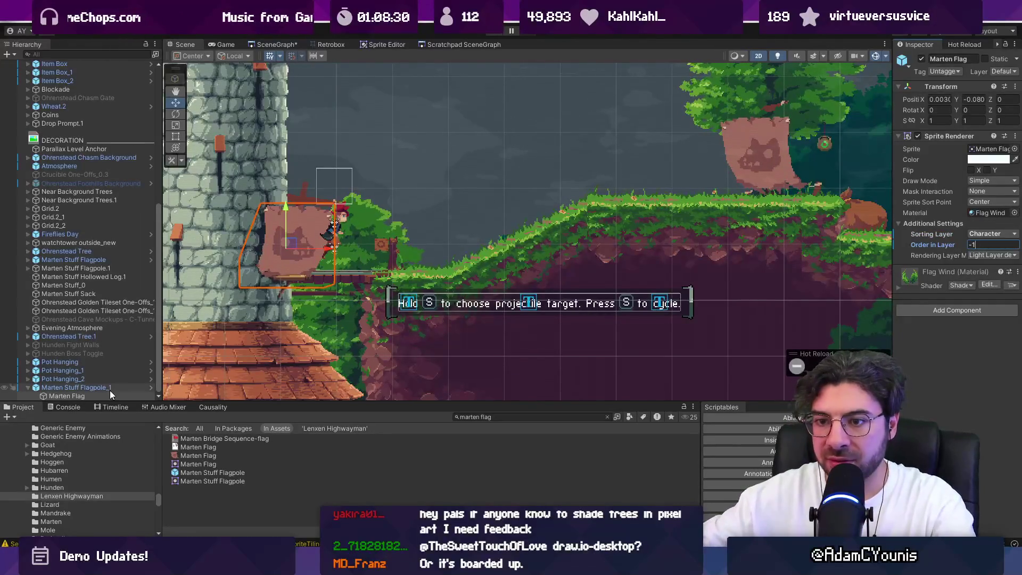
pyautogui.click(991, 261)
pyautogui.click(985, 367)
pyautogui.click(979, 273)
pyautogui.write('-2')
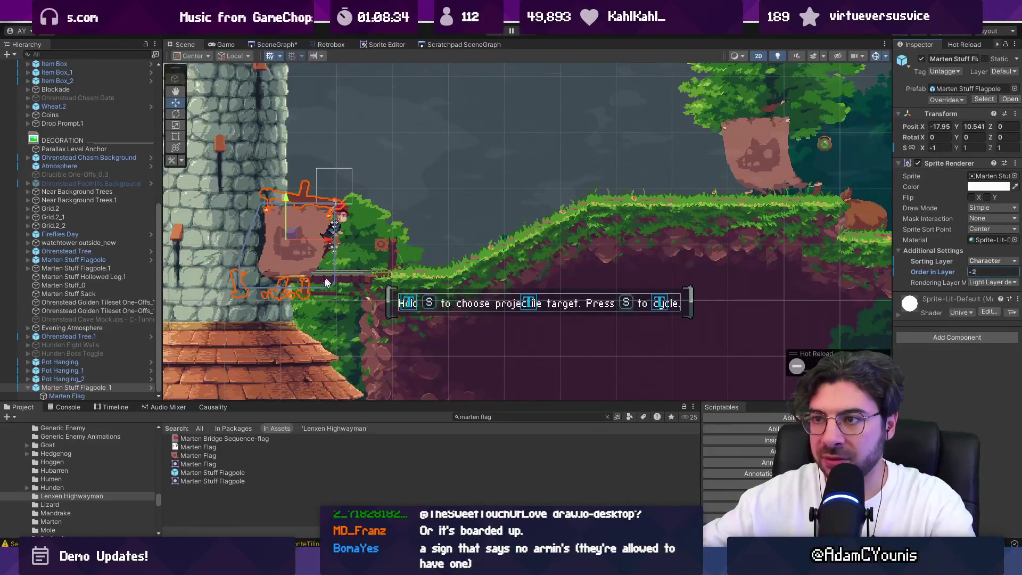
pyautogui.click(111, 385)
pyautogui.moveTo(289, 240); pyautogui.dragTo(267, 238)
# Step: Move both the flagpole and the Marten Flag to the Foreground1 sorting layer
pyautogui.click(992, 261)
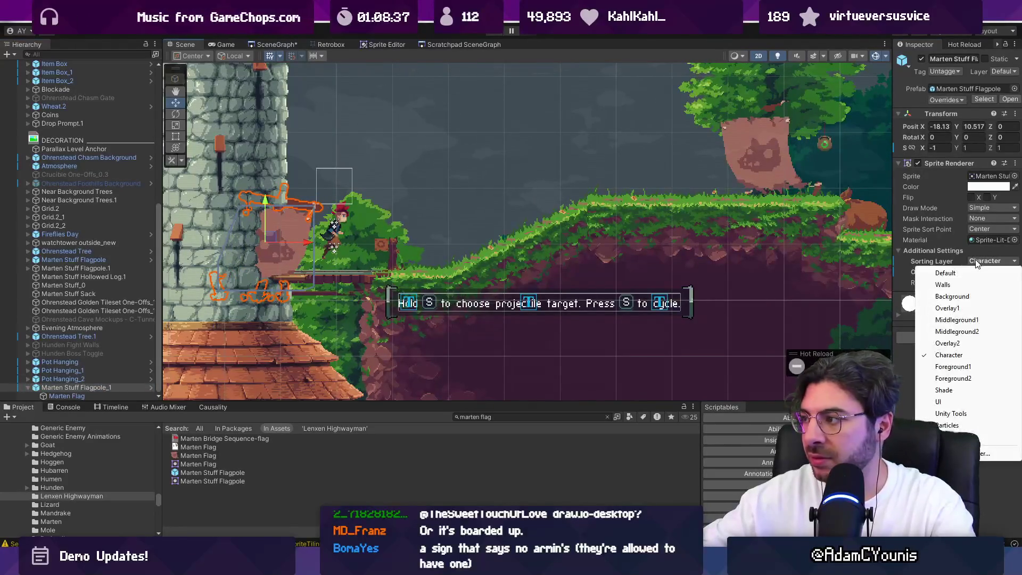
pyautogui.click(957, 367)
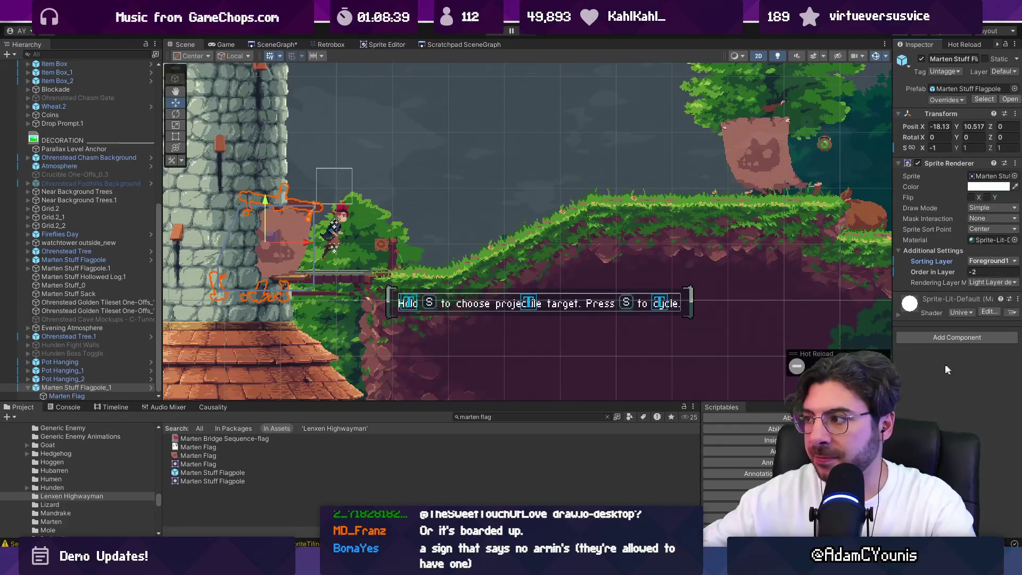
pyautogui.click(90, 396)
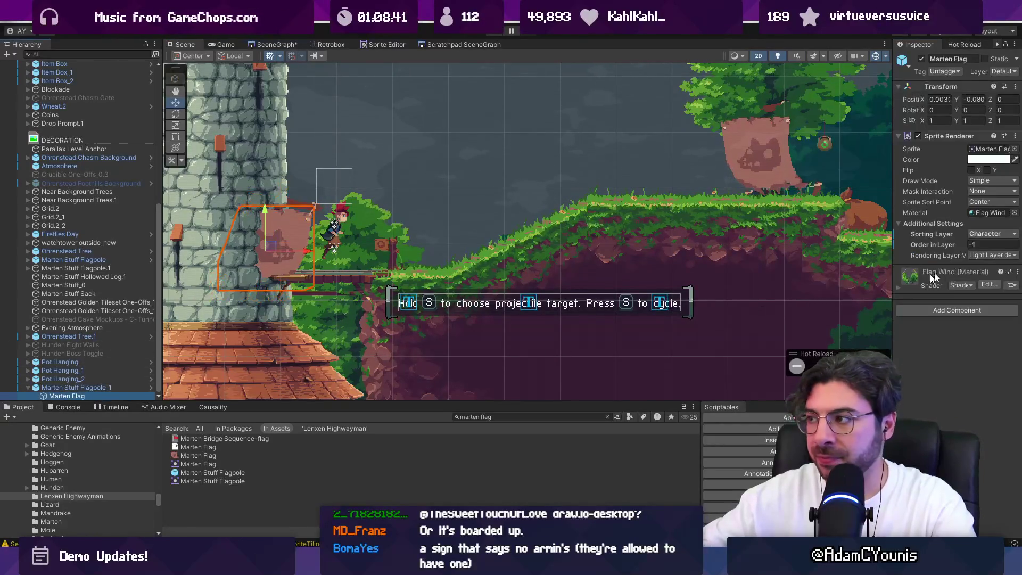
pyautogui.click(992, 233)
pyautogui.click(957, 341)
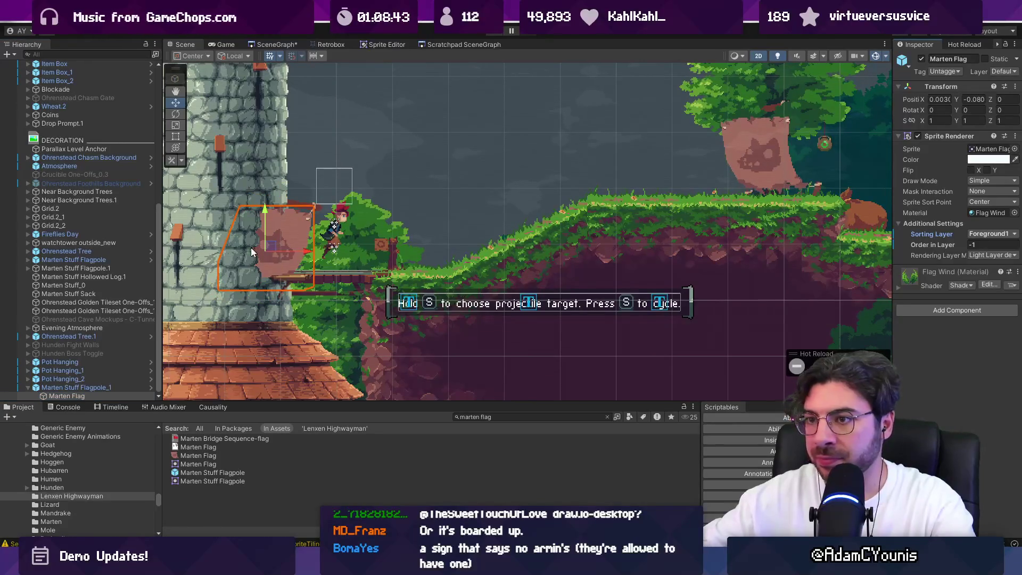
# Step: Click through the watchtower objects overlapping the flag to check what draws in front
pyautogui.click(237, 247)
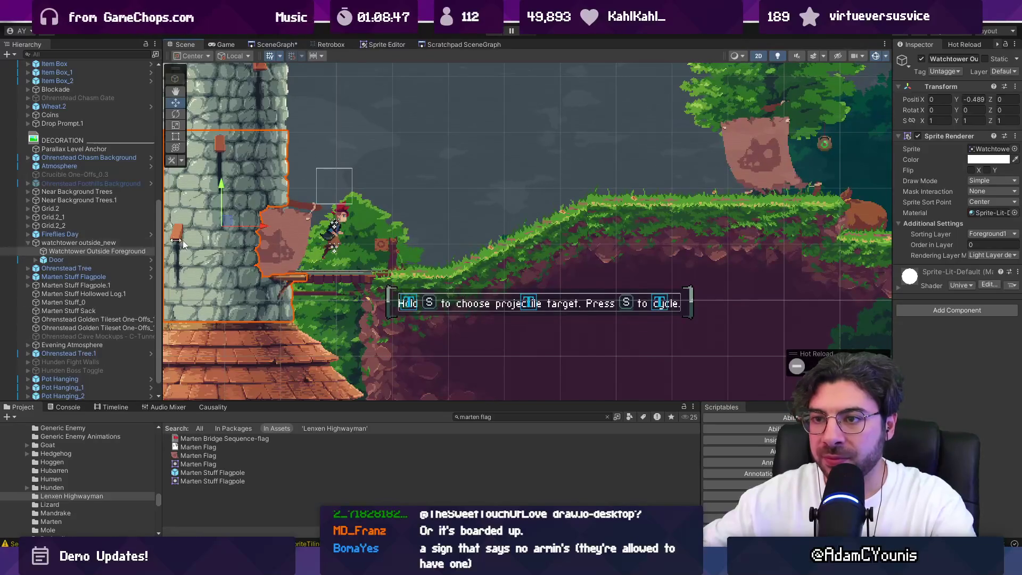
pyautogui.click(298, 237)
pyautogui.click(300, 235)
pyautogui.click(300, 235)
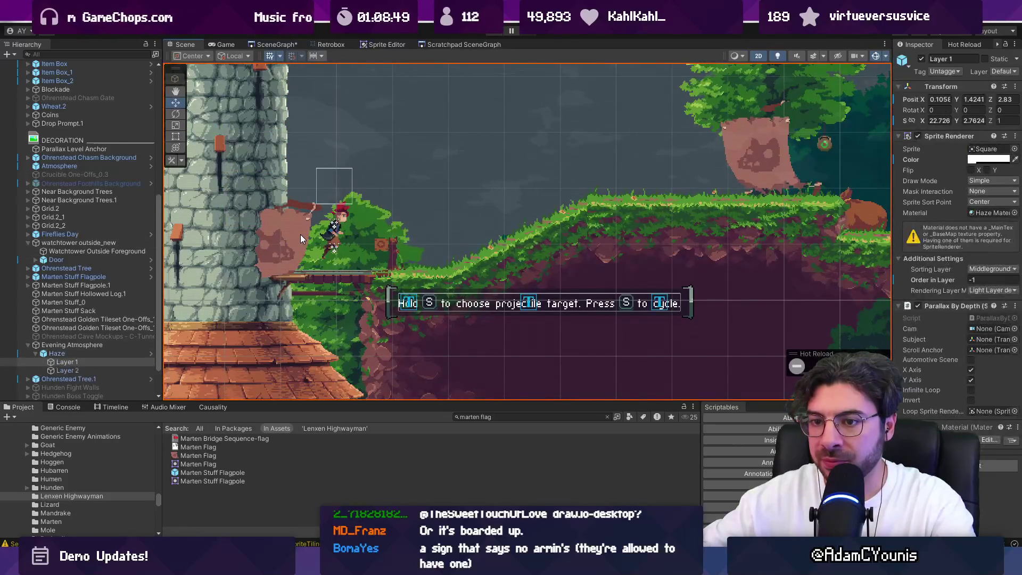
# Step: Set Marten Stuff Flagpole_1 and Marten Flag together to the Foreground2 sorting layer
pyautogui.click(78, 396)
pyautogui.keyDown('shift'); pyautogui.click(78, 387); pyautogui.keyUp('shift')
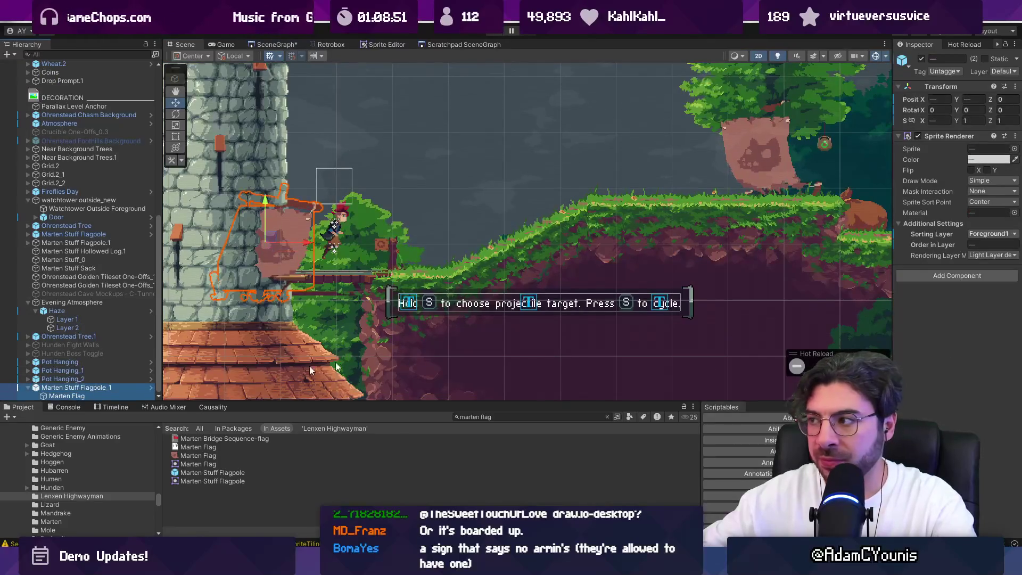
pyautogui.click(991, 234)
pyautogui.click(954, 351)
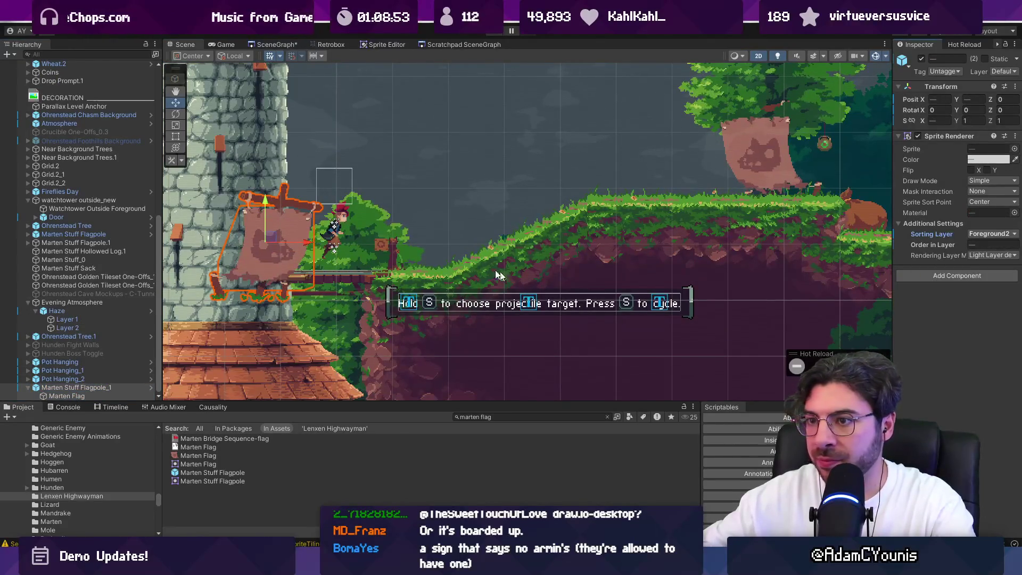
pyautogui.scroll(-2, 319, 239)
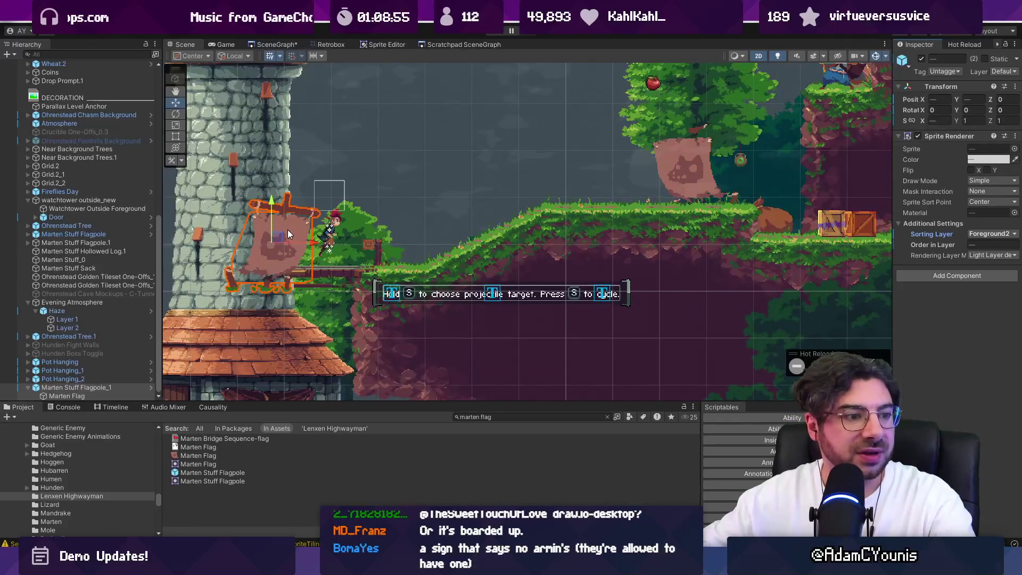
pyautogui.scroll(-1, 379, 222)
pyautogui.scroll(2, 347, 234)
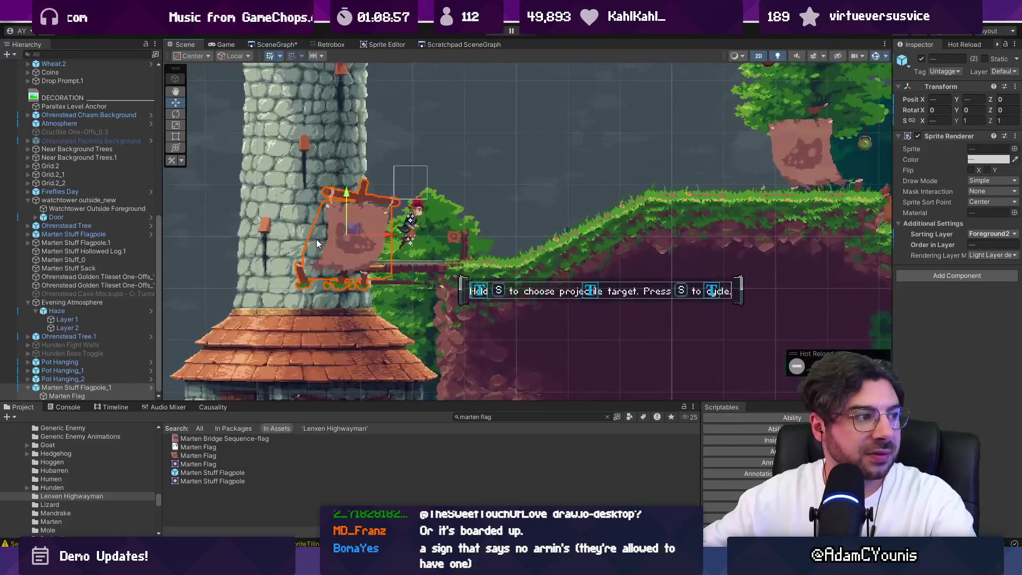
pyautogui.scroll(2, 317, 242)
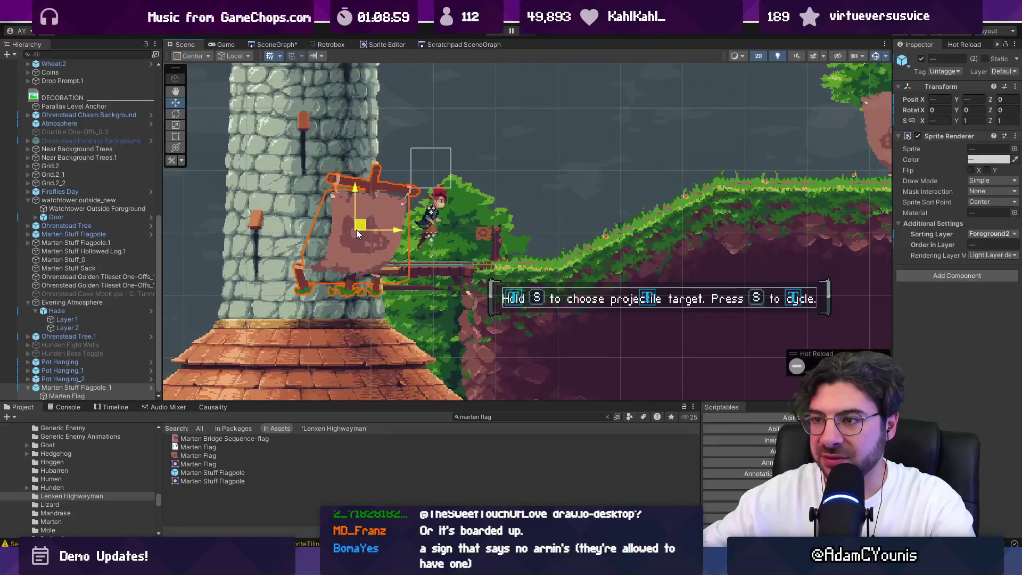
pyautogui.click(79, 389)
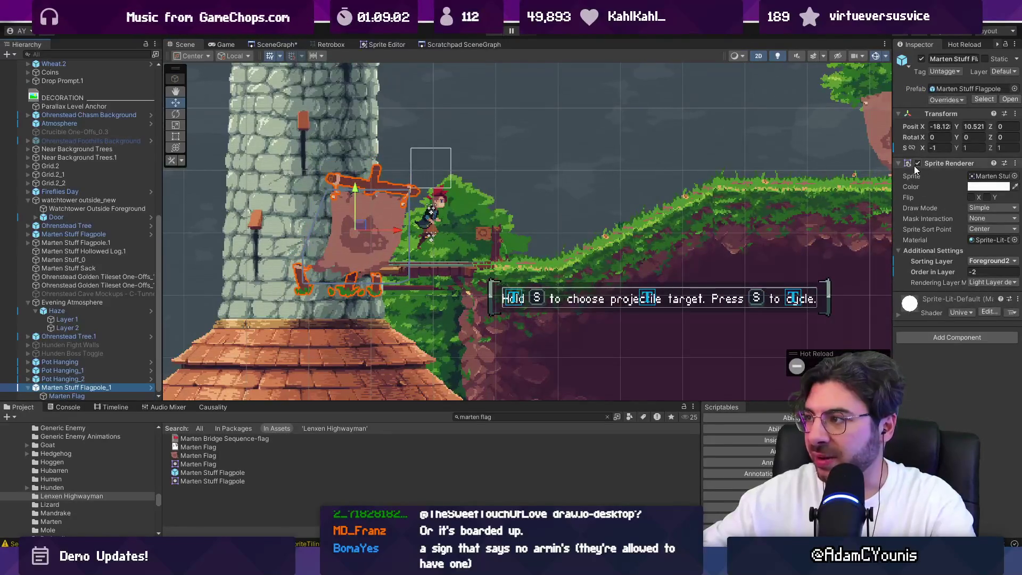
pyautogui.scroll(-3, 397, 213)
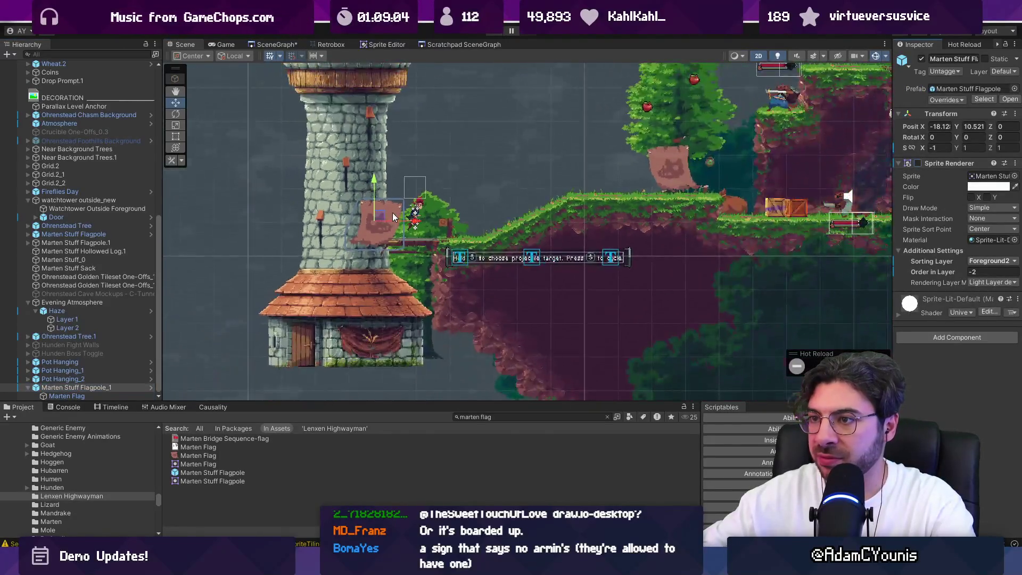
# Step: Delete Marten Stuff Flagpole_1 and its Marten Flag from the Bridge level
pyautogui.click(210, 261)
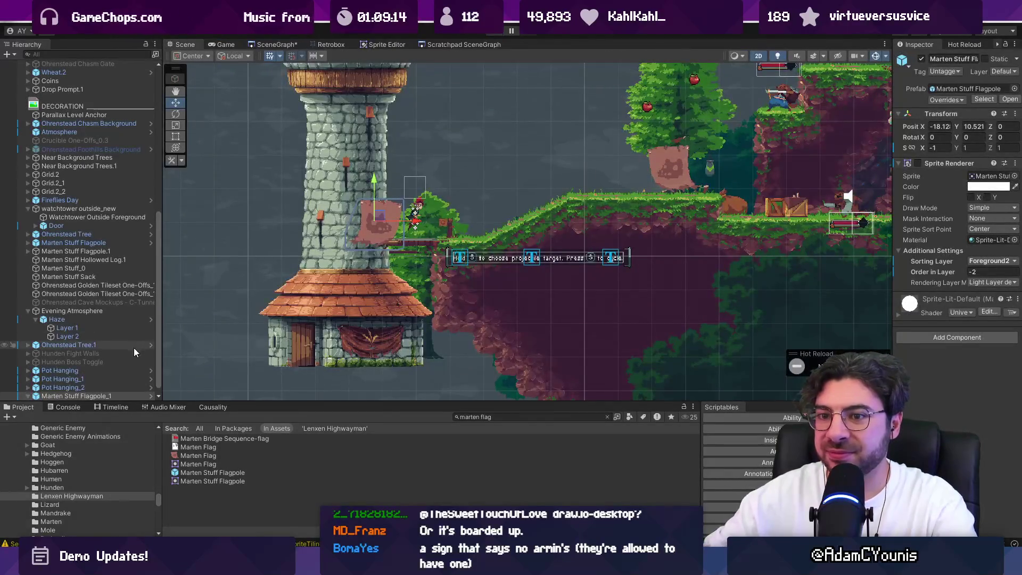
pyautogui.click(104, 394)
pyautogui.press('Delete')
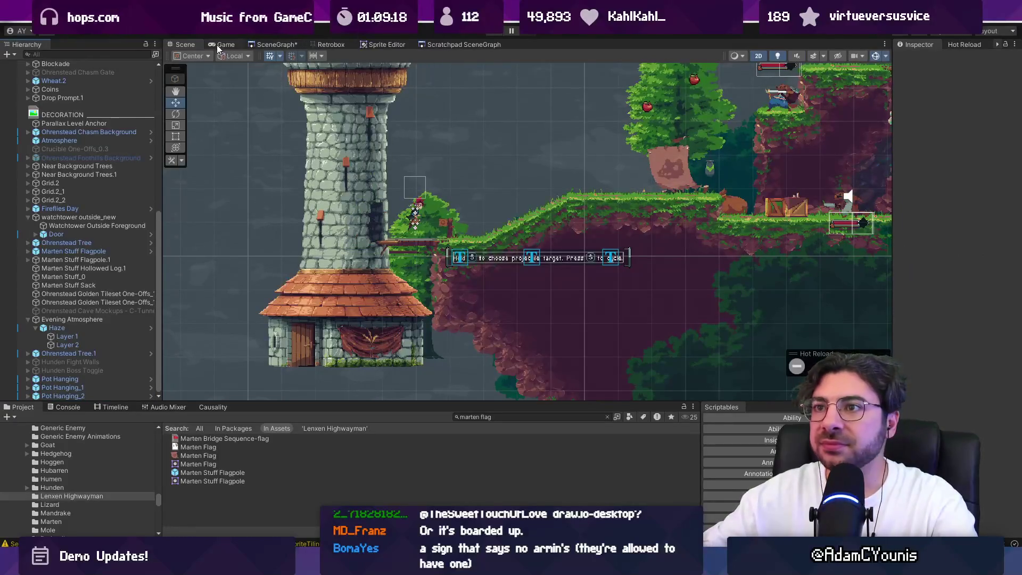
# Step: Drag a Barricade from the asset search beside the tower, then undo it
pyautogui.click(534, 415)
pyautogui.write('barricade')
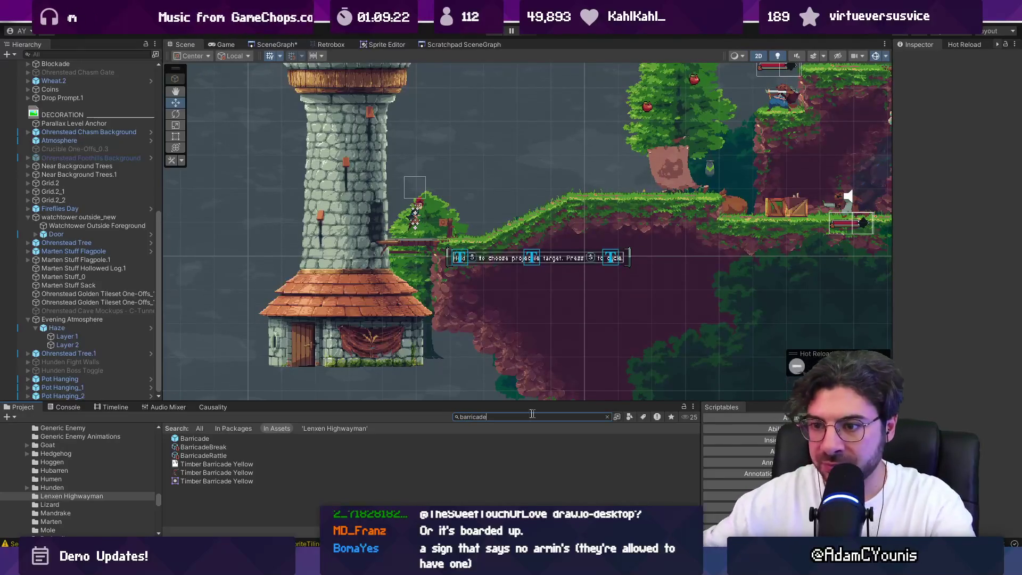
pyautogui.moveTo(218, 441); pyautogui.dragTo(269, 235)
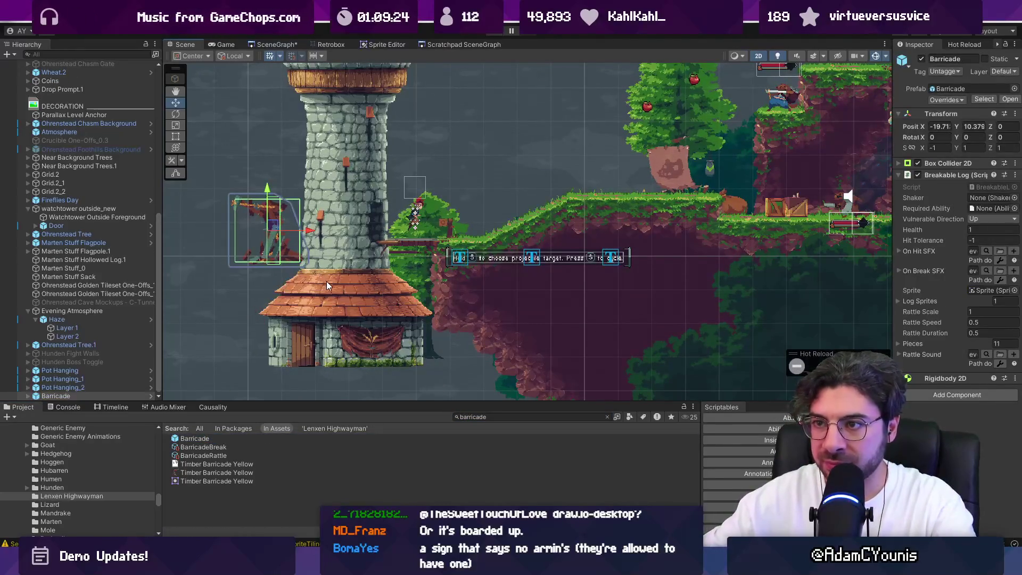
pyautogui.hotkey('ctrl', 'z')
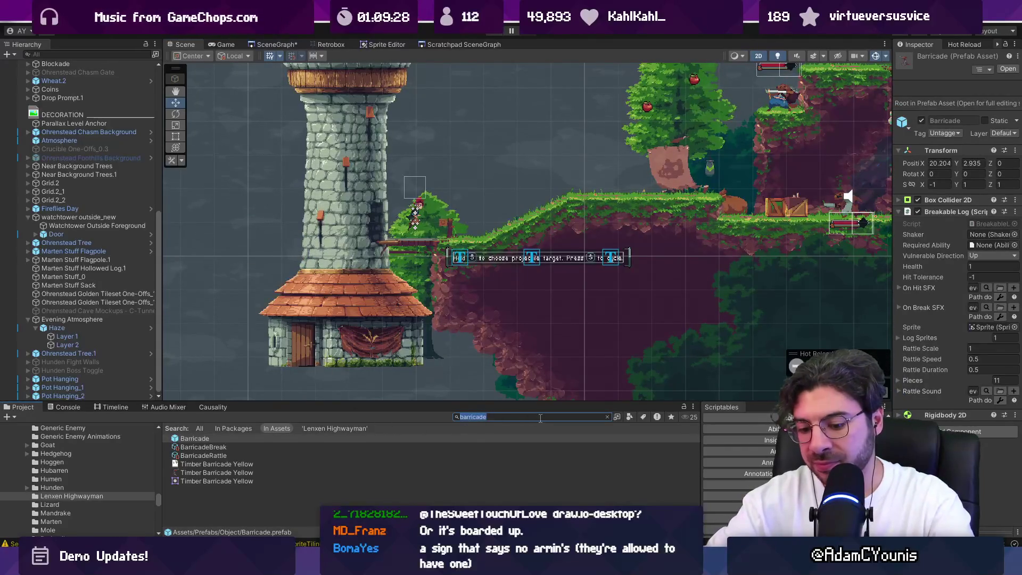
# Step: Filter project assets by 'beam' and make the asset panel taller
pyautogui.write('beam')
pyautogui.scroll(-5, 287, 472)
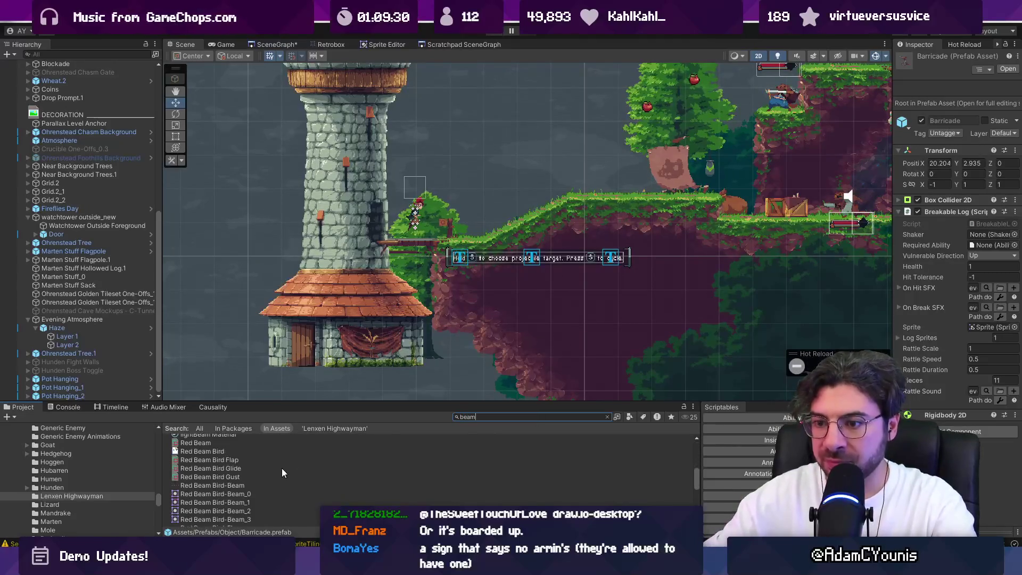
pyautogui.keyDown('ctrl'); pyautogui.scroll(2, 248, 471); pyautogui.keyUp('ctrl')
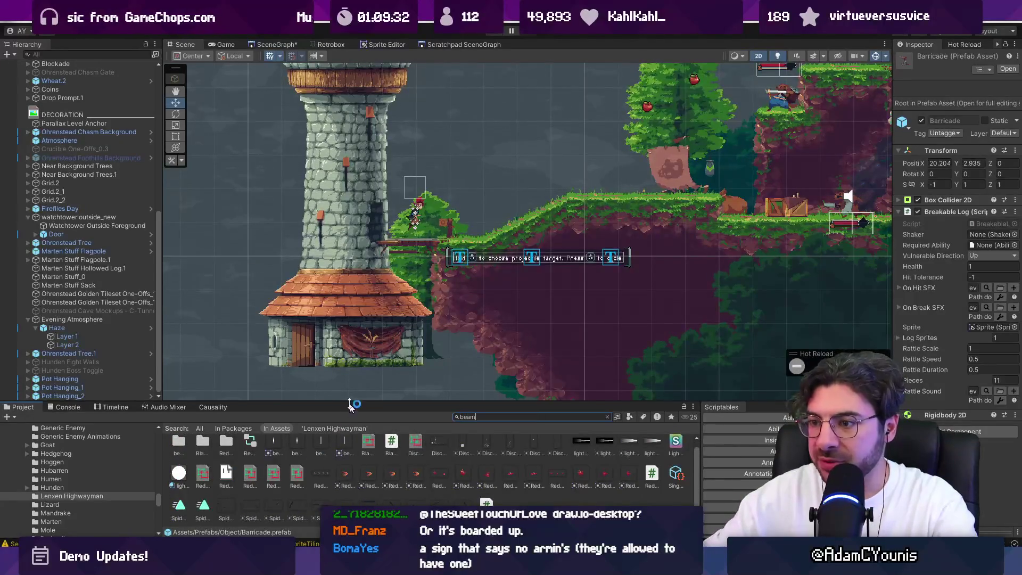
pyautogui.moveTo(351, 408); pyautogui.dragTo(355, 382)
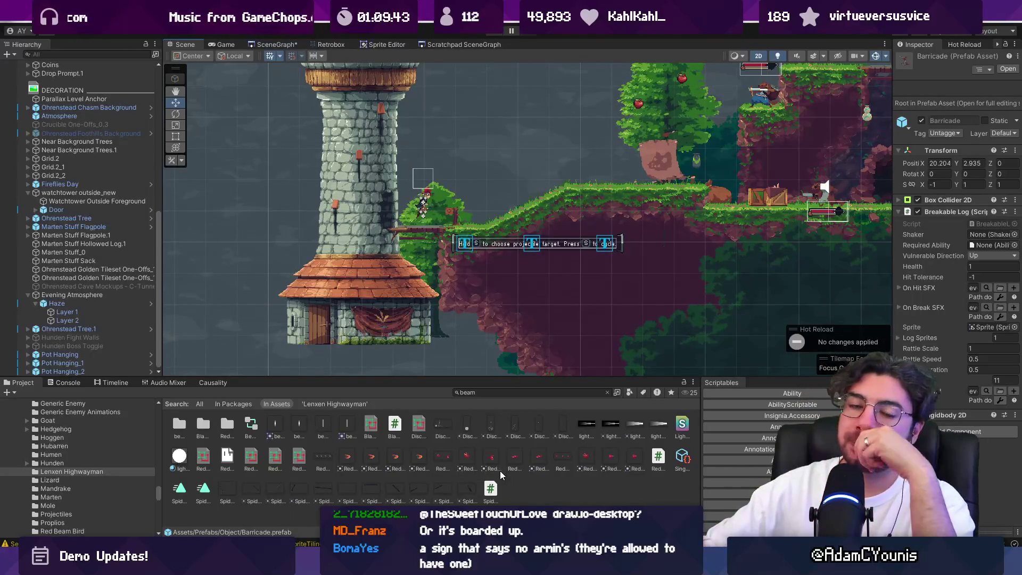
pyautogui.click(346, 263)
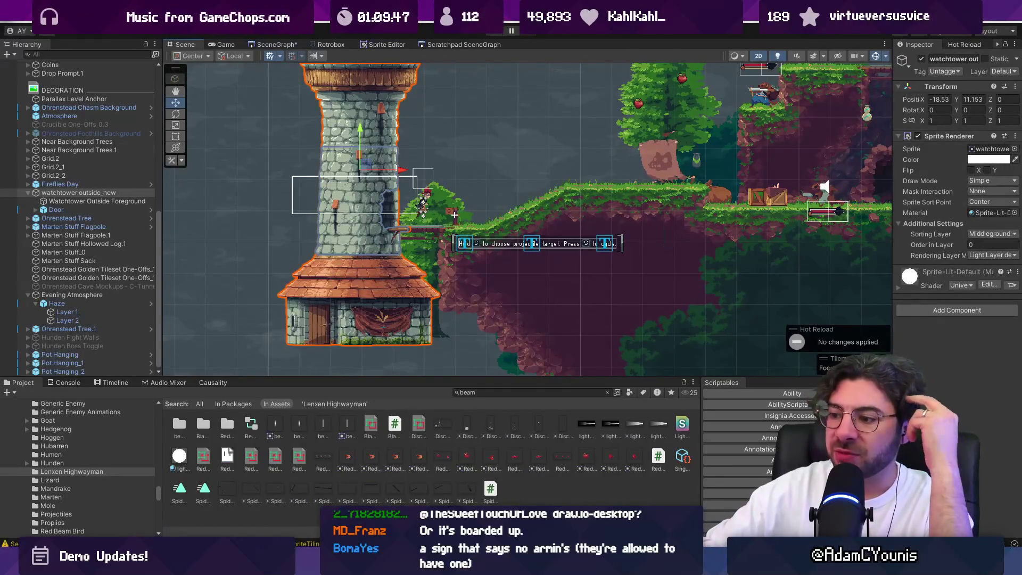
# Step: Search the project for 'watch tower' and heighten the asset panel to browse the results
pyautogui.click(476, 392)
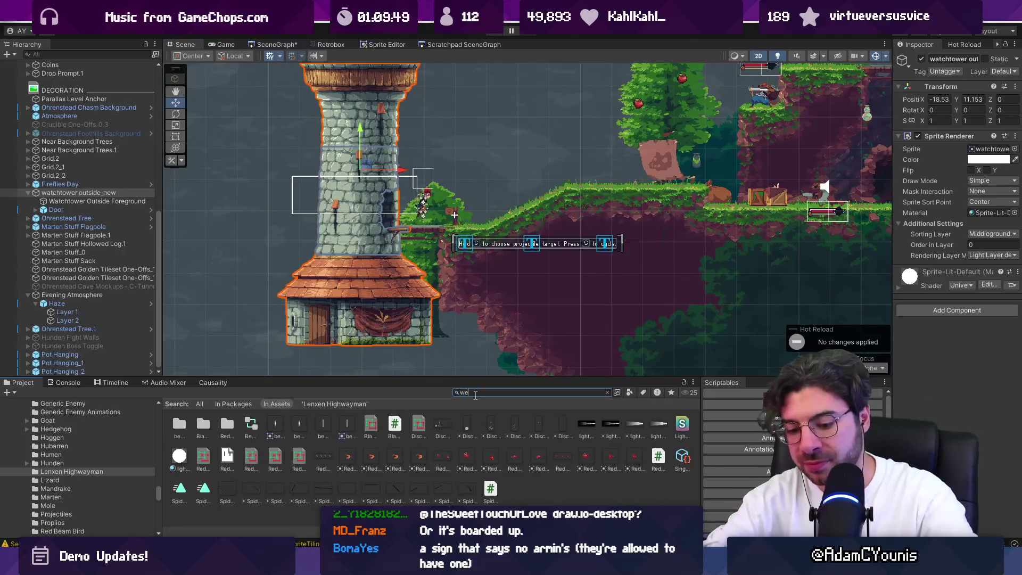
pyautogui.press('BackSpace')
pyautogui.press('BackSpace')
pyautogui.write('wer')
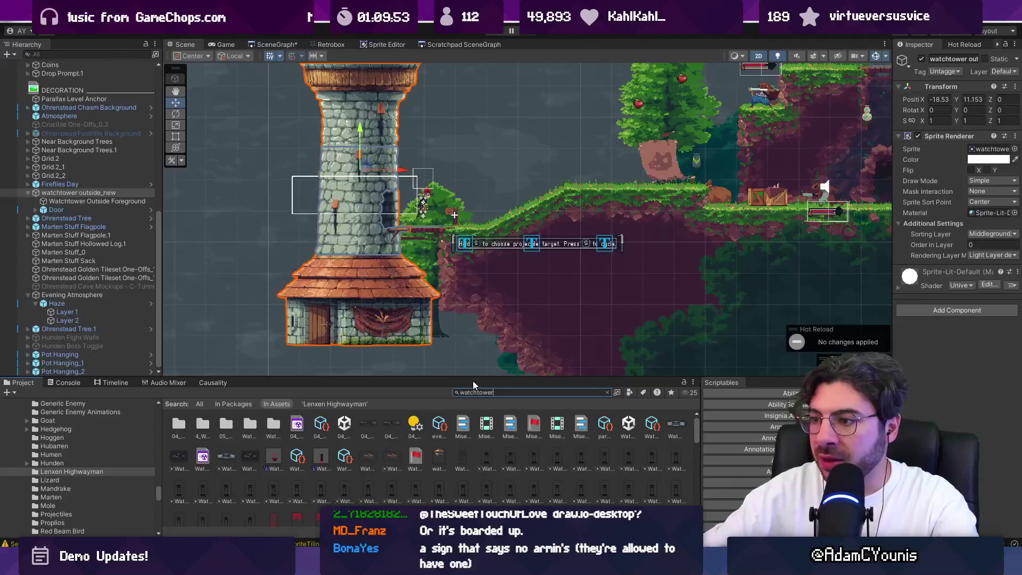
pyautogui.moveTo(474, 379); pyautogui.dragTo(473, 305)
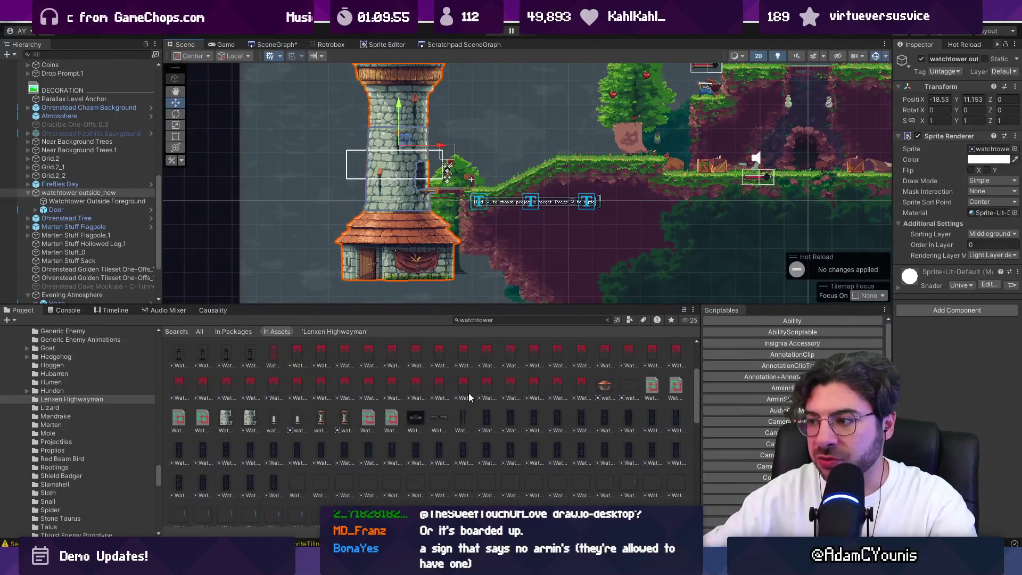
pyautogui.scroll(-5, 469, 396)
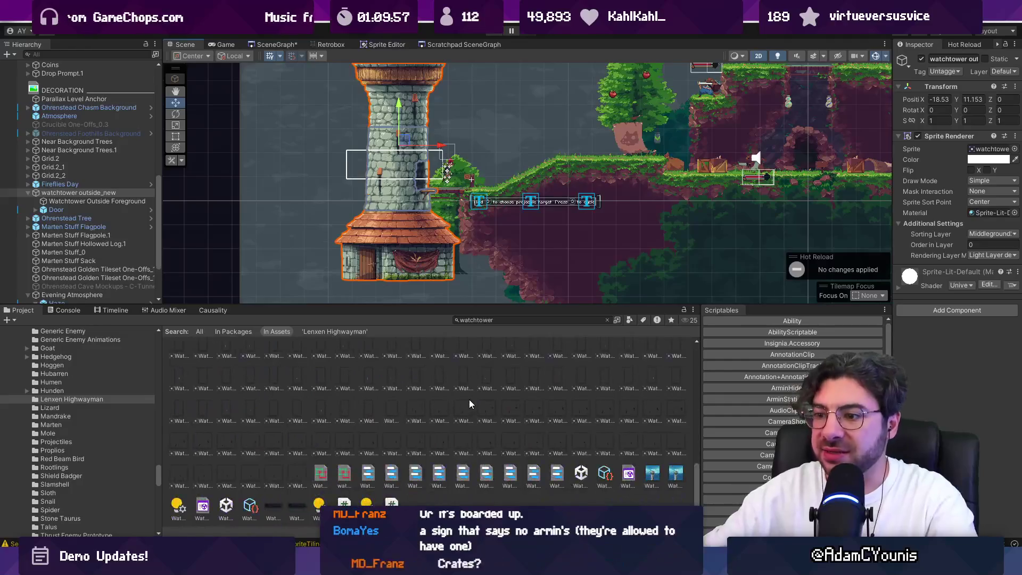
pyautogui.scroll(5, 473, 403)
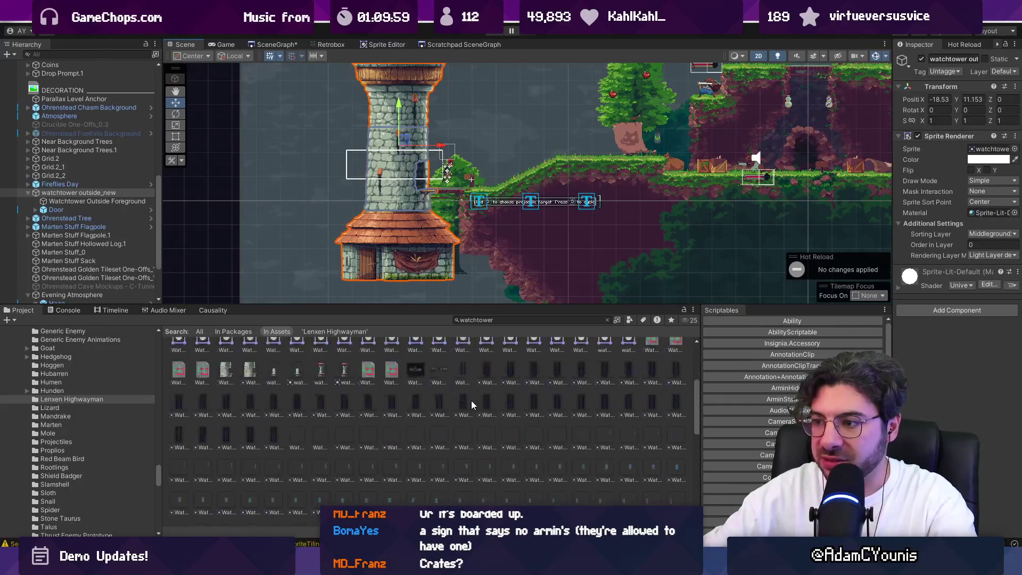
pyautogui.scroll(2, 470, 405)
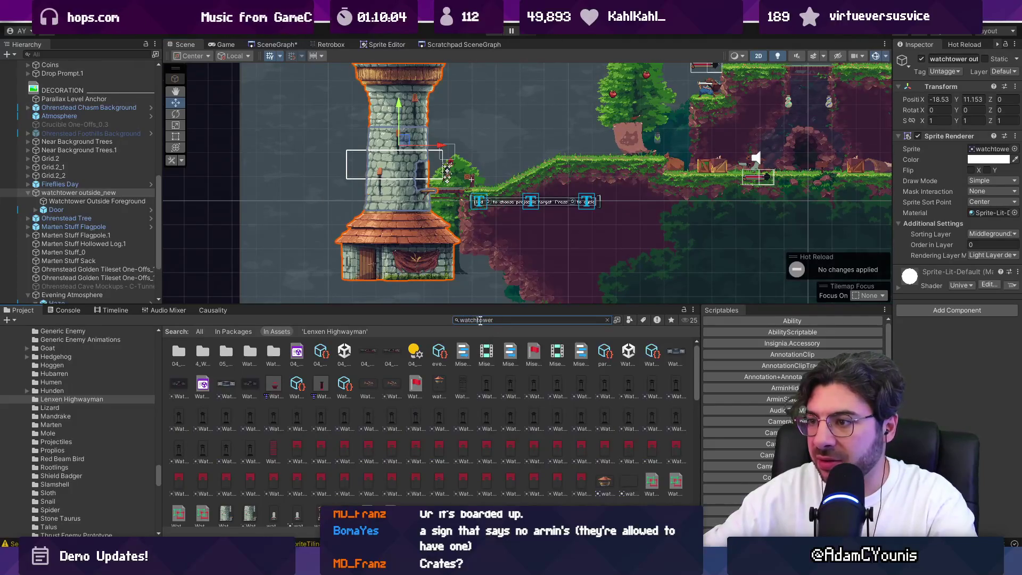
pyautogui.scroll(-5, 470, 389)
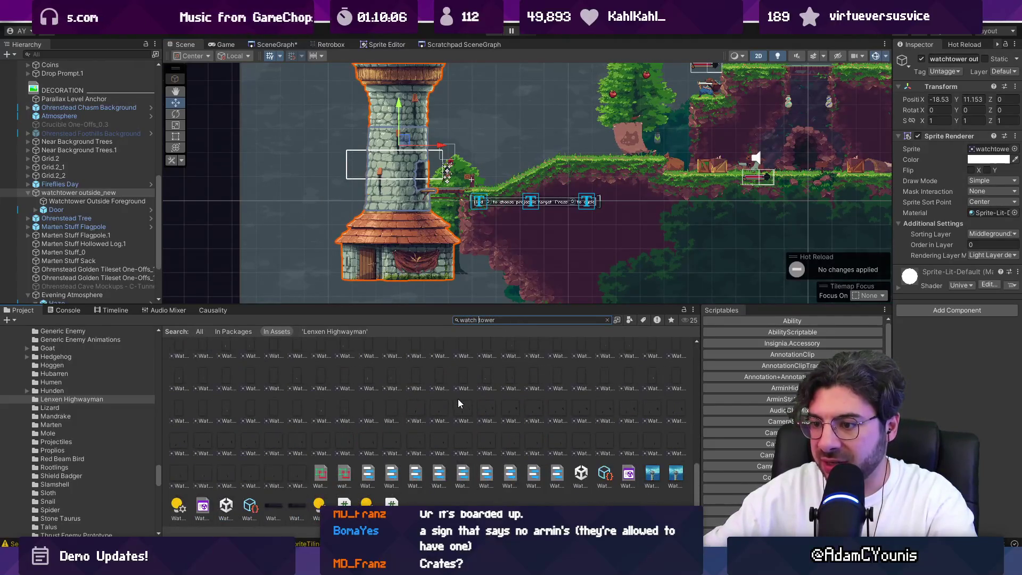
pyautogui.scroll(6, 533, 446)
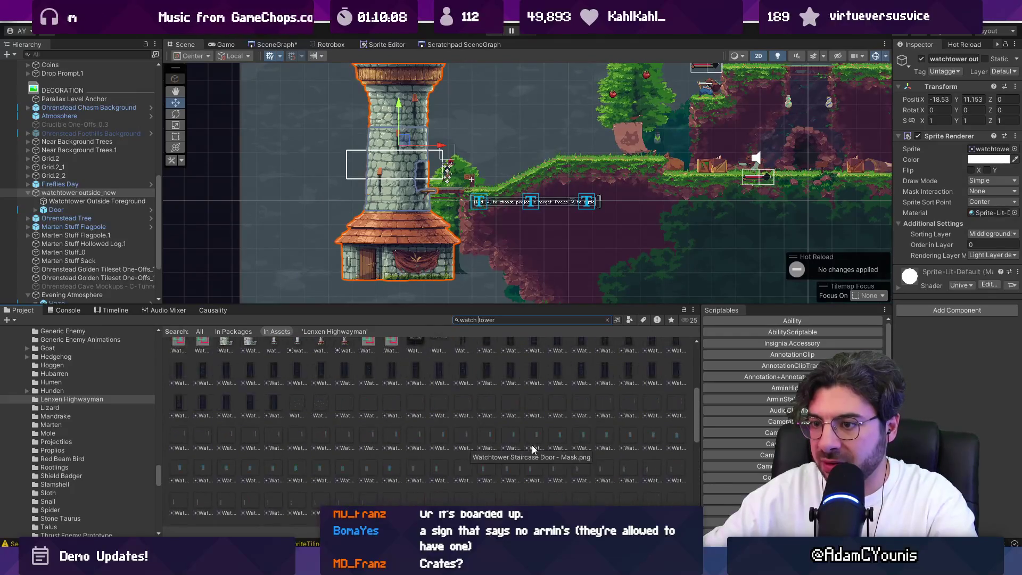
pyautogui.scroll(3, 531, 447)
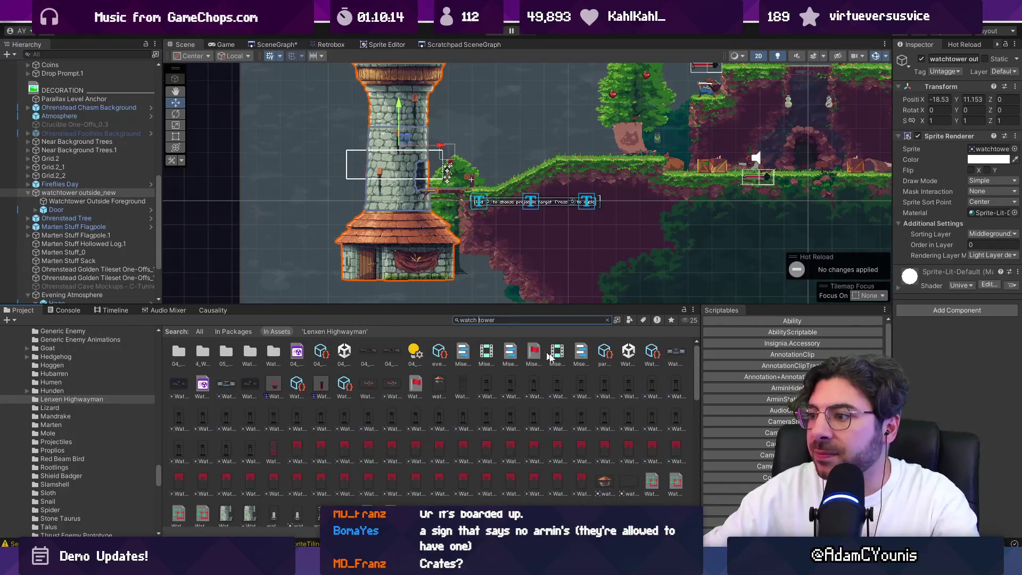
pyautogui.moveTo(389, 307); pyautogui.dragTo(407, 223)
pyautogui.click(515, 236)
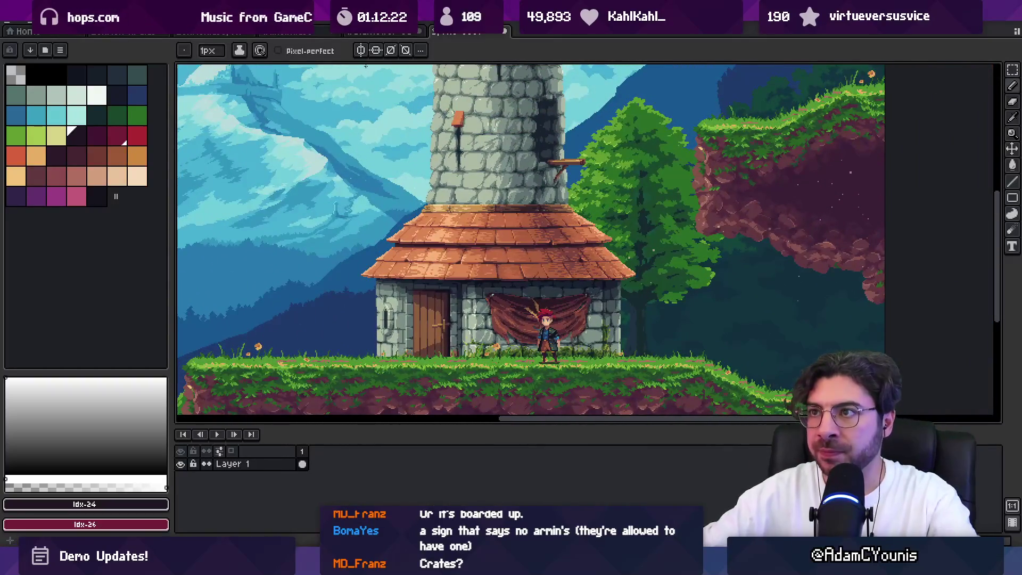
# Step: In the tower sprite, flatten Layer 11, new 2 and Layer 7 into one layer
pyautogui.click(385, 32)
pyautogui.press('v')
pyautogui.scroll(-2, 426, 285)
pyautogui.moveTo(439, 282); pyautogui.dragTo(505, 266)
pyautogui.hotkey('ctrl', 'z')
pyautogui.scroll(-3, 217, 492)
pyautogui.scroll(-2, 218, 492)
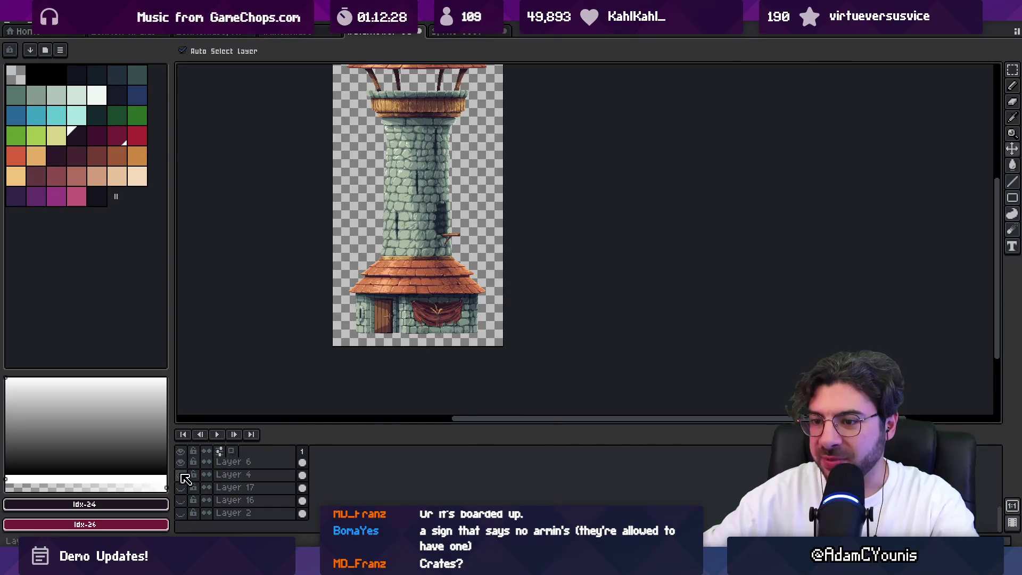
pyautogui.moveTo(318, 430); pyautogui.dragTo(314, 377)
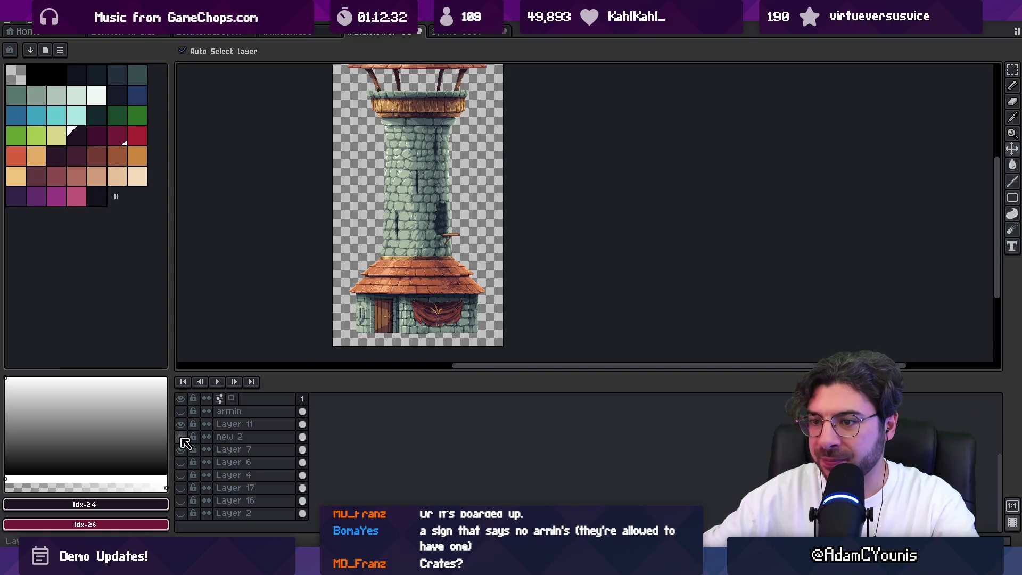
pyautogui.rightClick(258, 439)
pyautogui.click(313, 529)
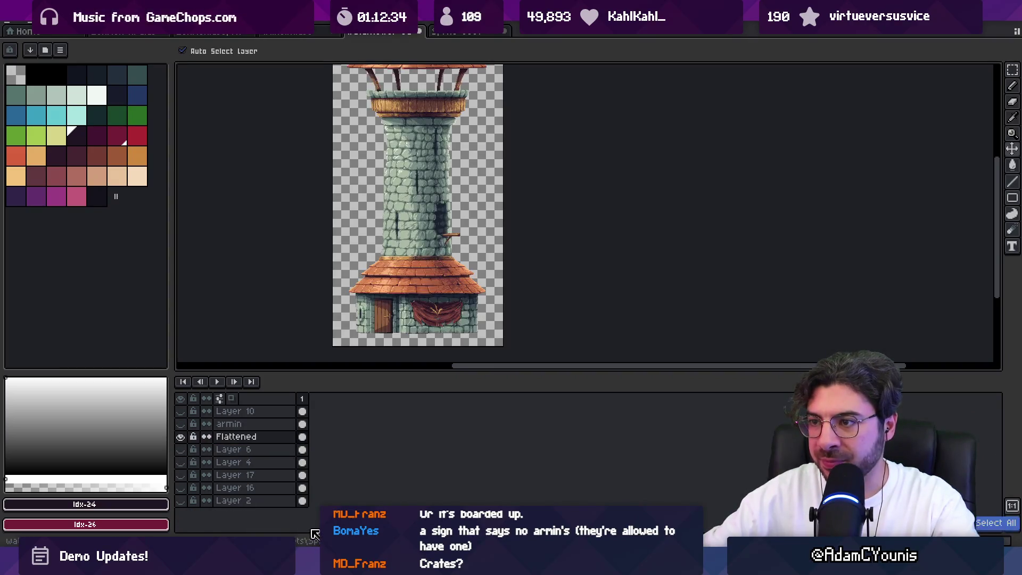
# Step: Paste the tower onto a new layer in the landscape scene and drag it toward the house
pyautogui.click(458, 31)
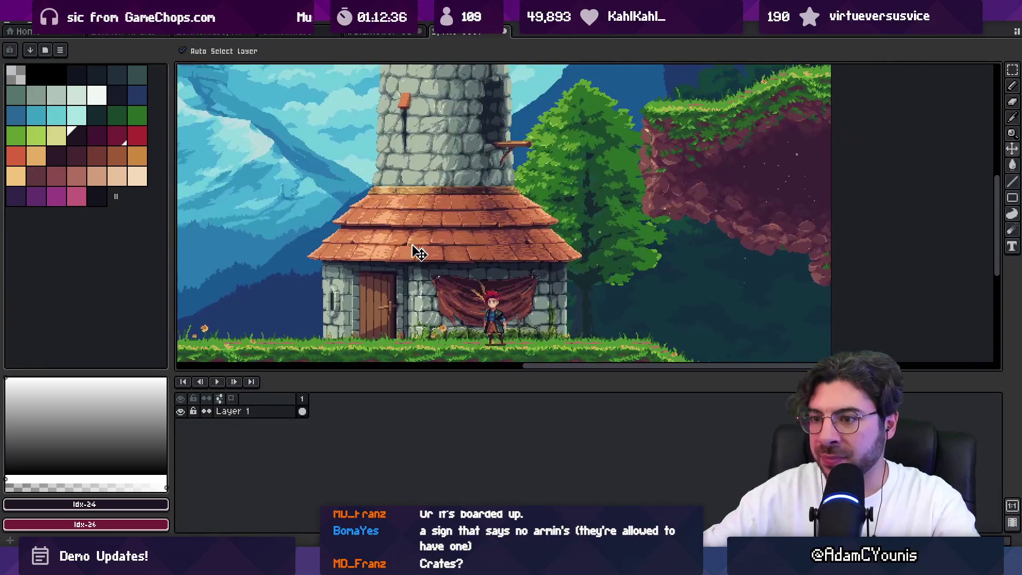
pyautogui.hotkey('ctrl', 'shift', 'n')
pyautogui.hotkey('ctrl', 'v')
pyautogui.moveTo(524, 264)
pyautogui.mouseDown()
pyautogui.moveTo(542, 288)
pyautogui.moveTo(480, 220)
pyautogui.mouseUp()
# Step: Nudge the pasted tower right onto the house, commit its placement, and select Layer 1
pyautogui.scroll(4, 410, 238)
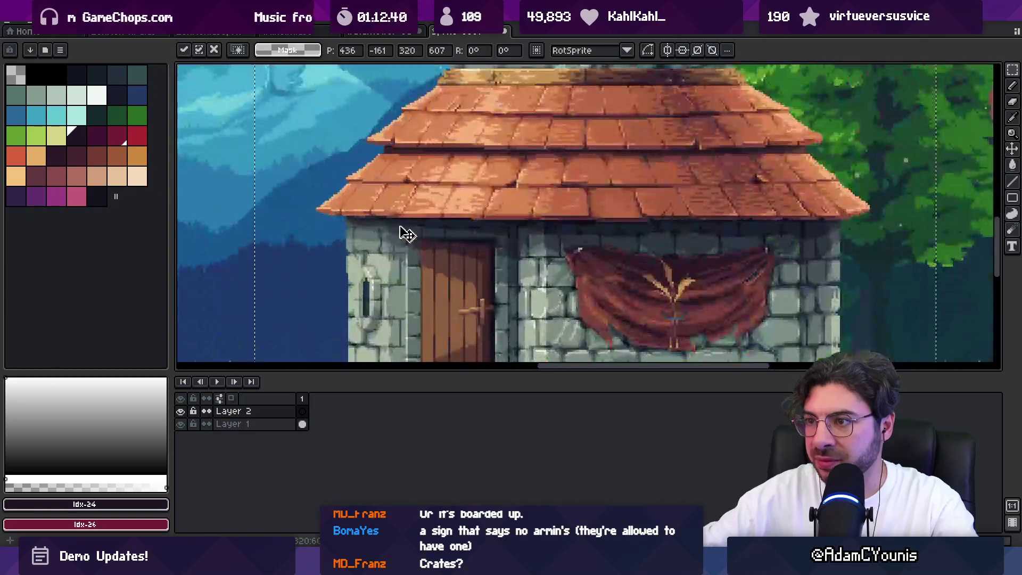
pyautogui.press('Right')
pyautogui.press('Right')
pyautogui.scroll(-4, 394, 224)
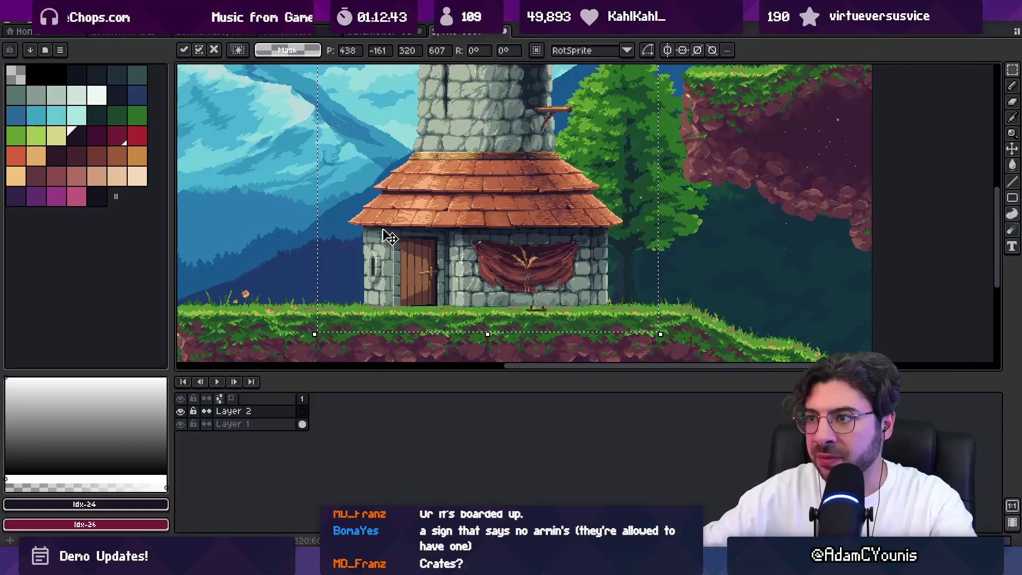
pyautogui.press('Return')
pyautogui.scroll(-3, 415, 266)
pyautogui.click(492, 250)
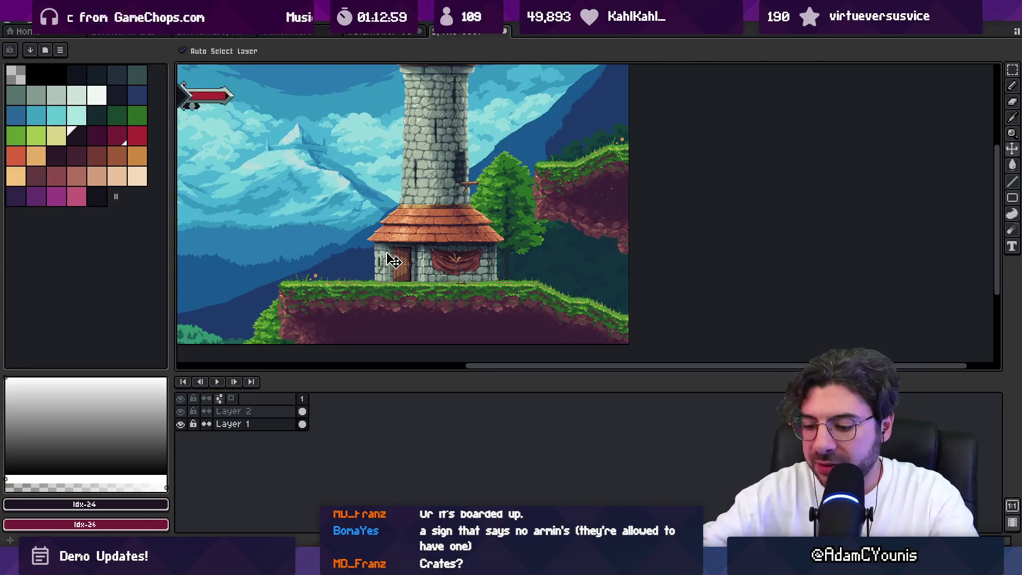
pyautogui.press('z')
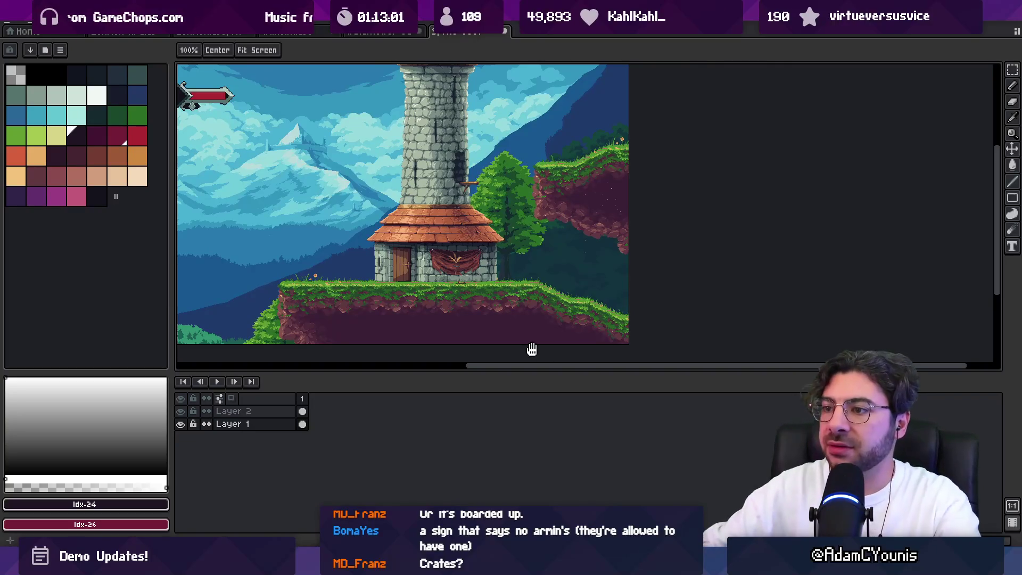
pyautogui.moveTo(520, 373); pyautogui.dragTo(516, 449)
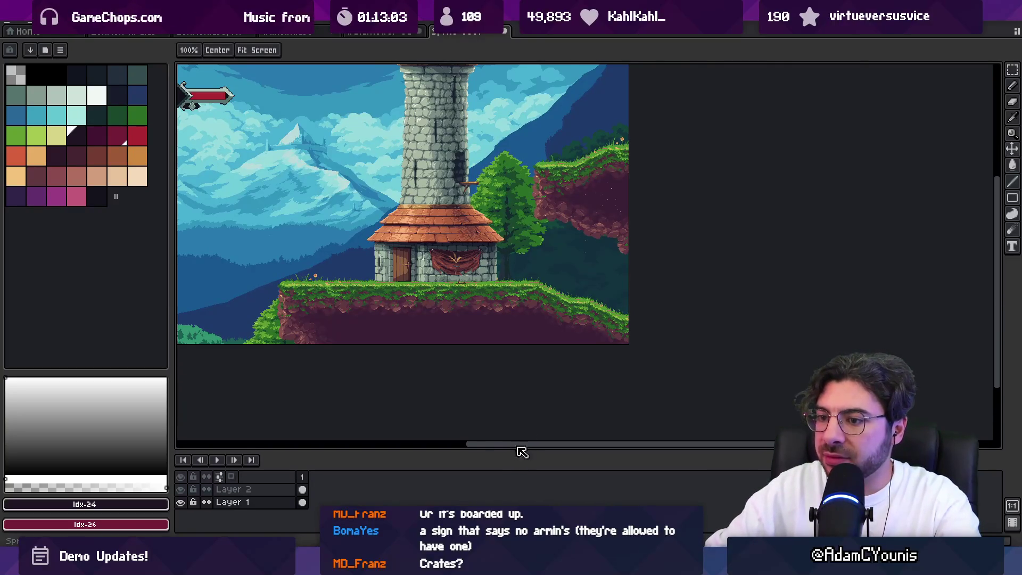
pyautogui.scroll(1, 491, 357)
pyautogui.scroll(1, 490, 357)
pyautogui.scroll(-1, 490, 358)
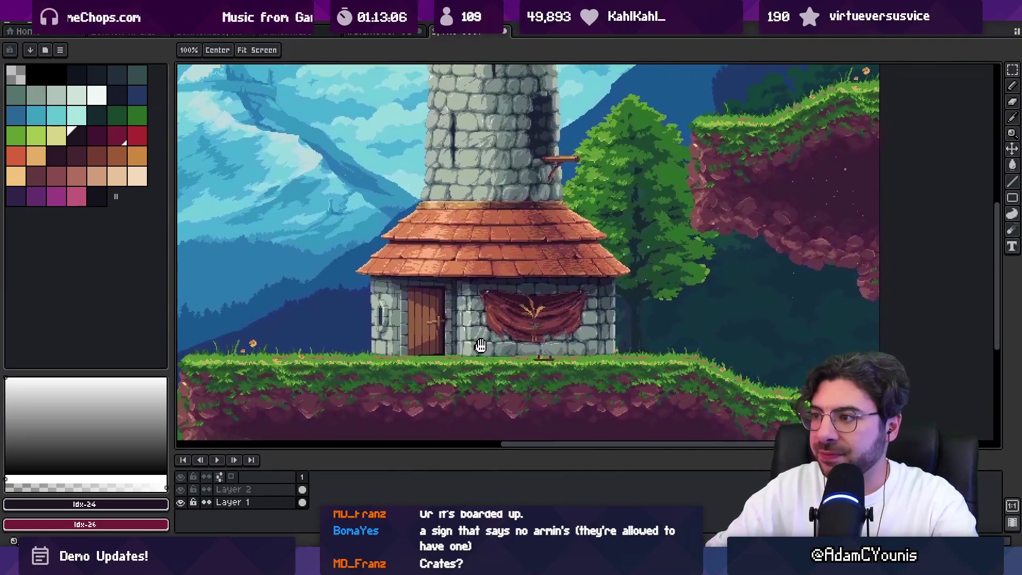
pyautogui.scroll(1, 500, 349)
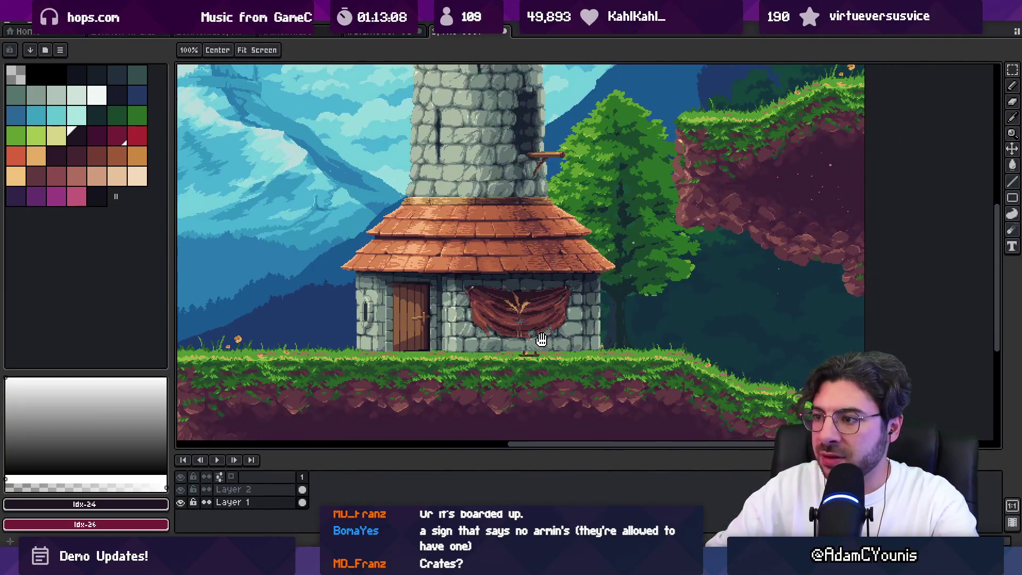
pyautogui.scroll(1, 505, 331)
pyautogui.press('v')
pyautogui.moveTo(511, 354); pyautogui.dragTo(526, 353)
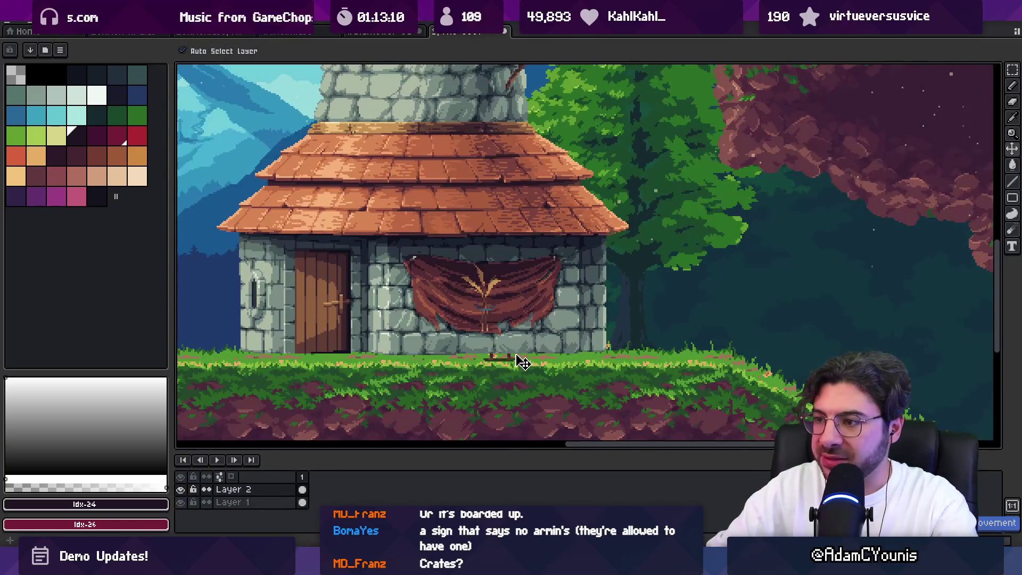
pyautogui.click(531, 412)
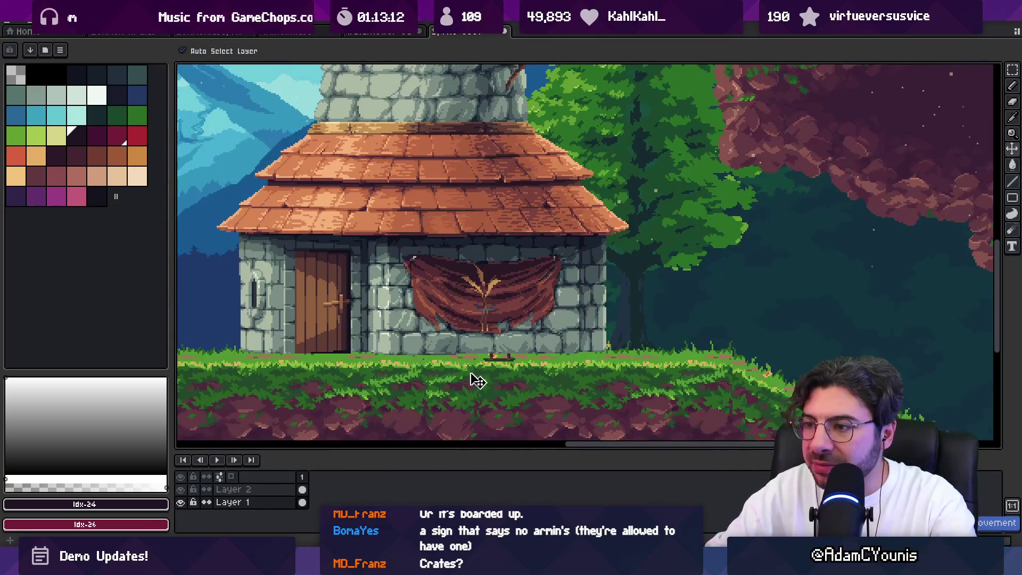
pyautogui.click(473, 411)
pyautogui.hscroll(-3, 435, 349)
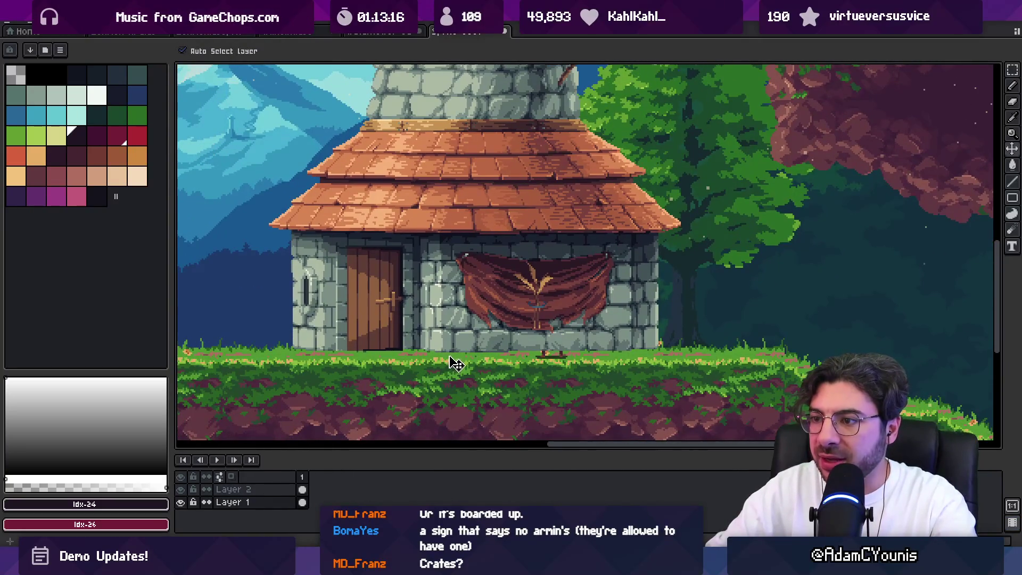
pyautogui.moveTo(455, 363); pyautogui.dragTo(455, 393)
pyautogui.hotkey('ctrl', 'z')
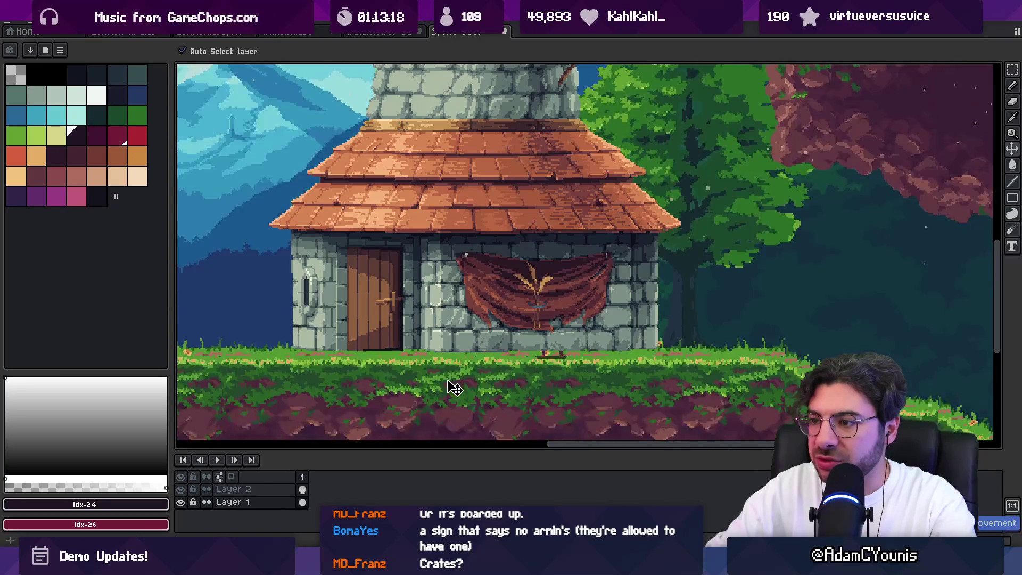
pyautogui.moveTo(387, 374); pyautogui.dragTo(550, 350)
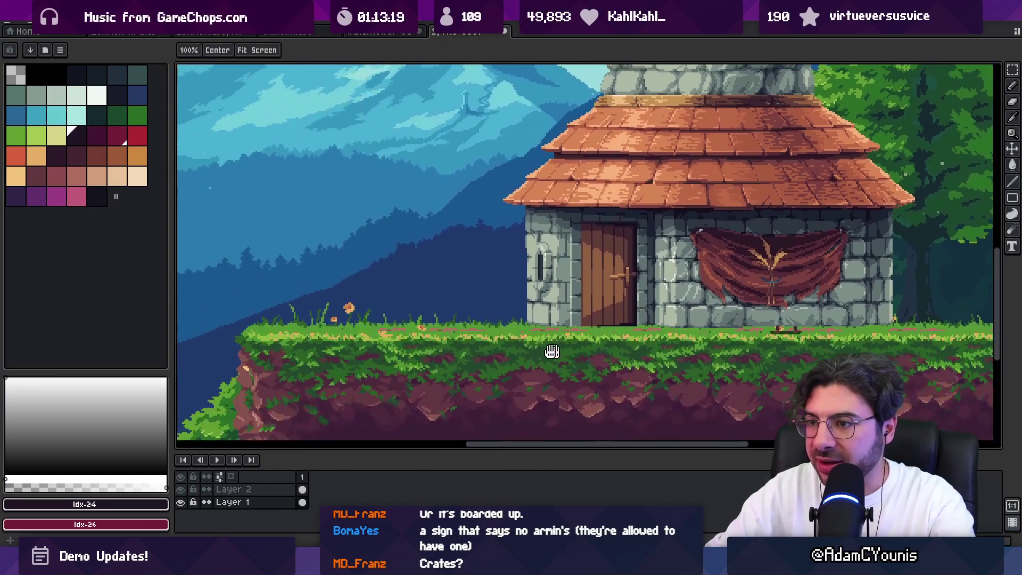
pyautogui.press('w')
pyautogui.click(373, 335)
pyautogui.scroll(2, 373, 327)
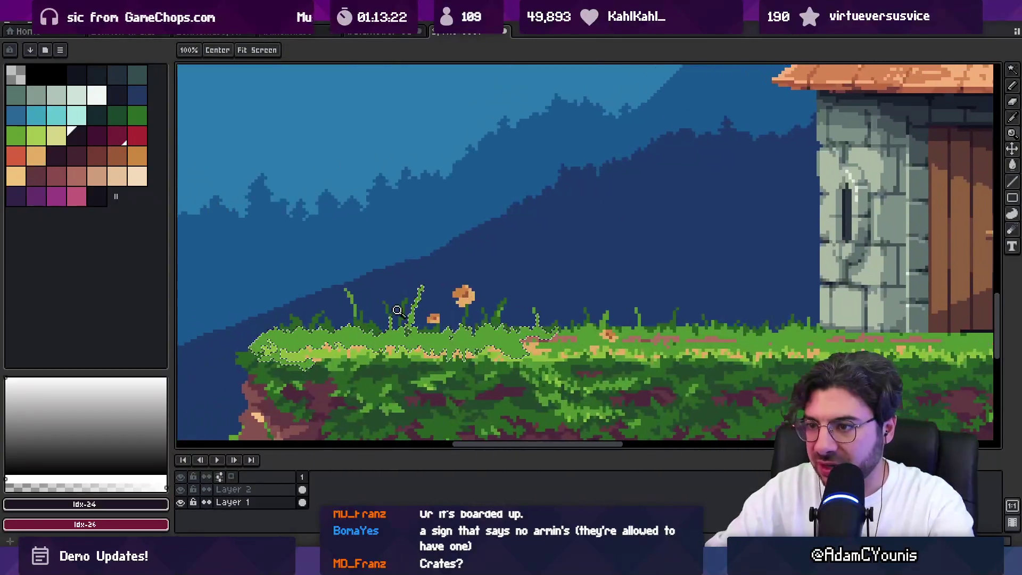
pyautogui.press('m')
pyautogui.moveTo(254, 262); pyautogui.dragTo(592, 354)
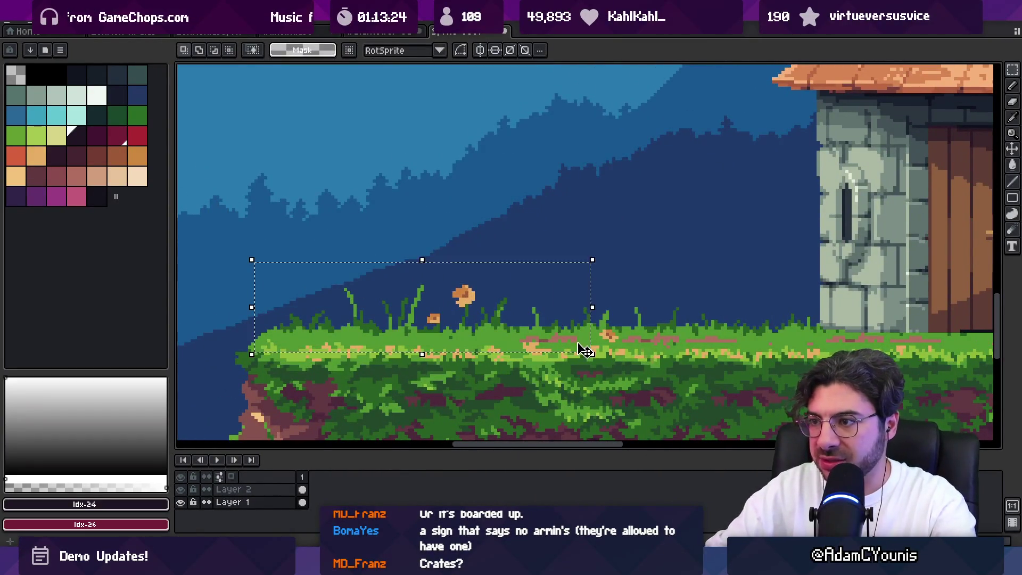
# Step: Select the grass tufts and flower area by colour region with the Magic Wand
pyautogui.click(214, 51)
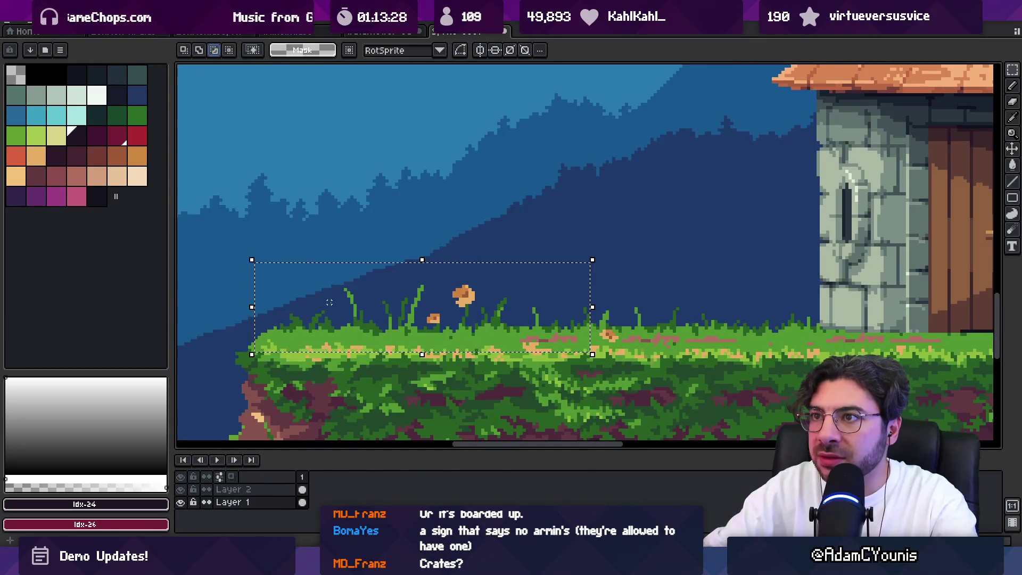
pyautogui.press('w')
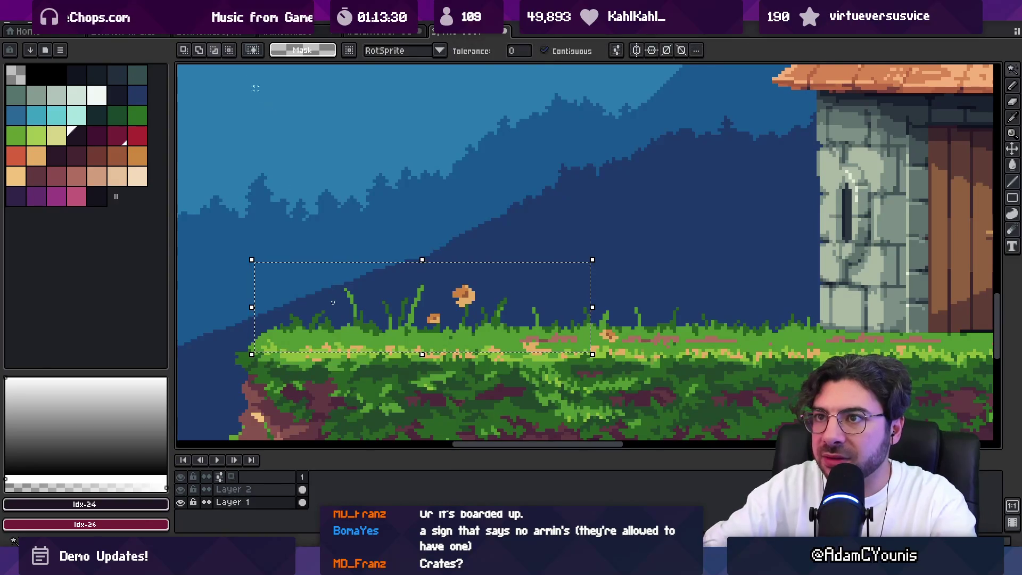
pyautogui.click(333, 303)
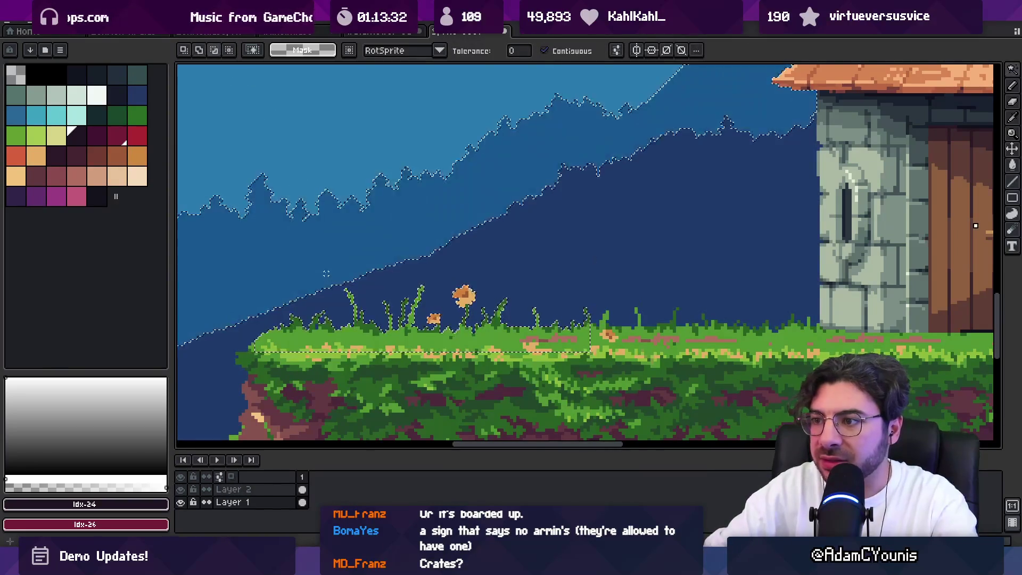
pyautogui.click(329, 273)
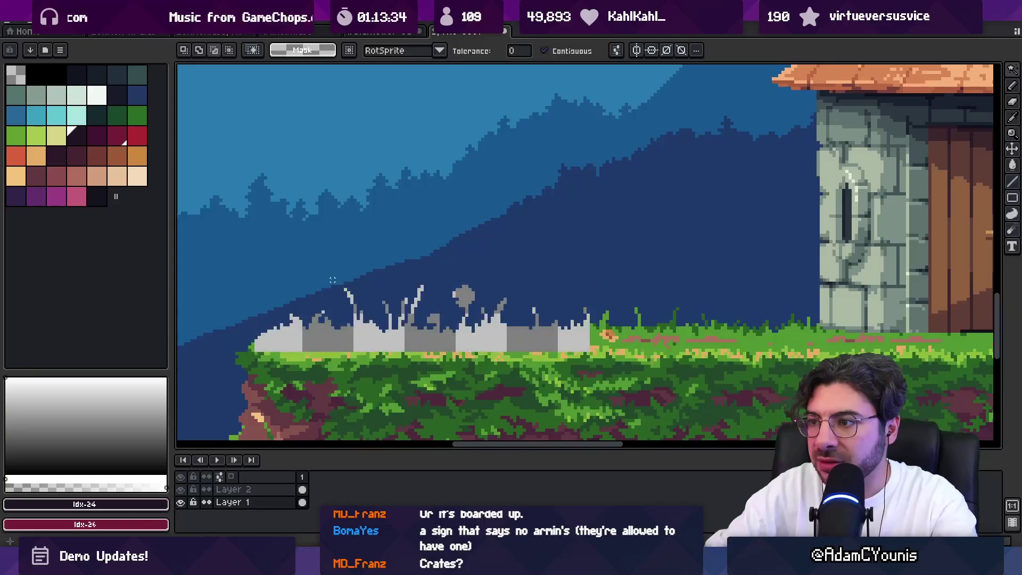
pyautogui.press('z')
pyautogui.rightClick(322, 275)
pyautogui.hscroll(3, 511, 339)
pyautogui.press('m')
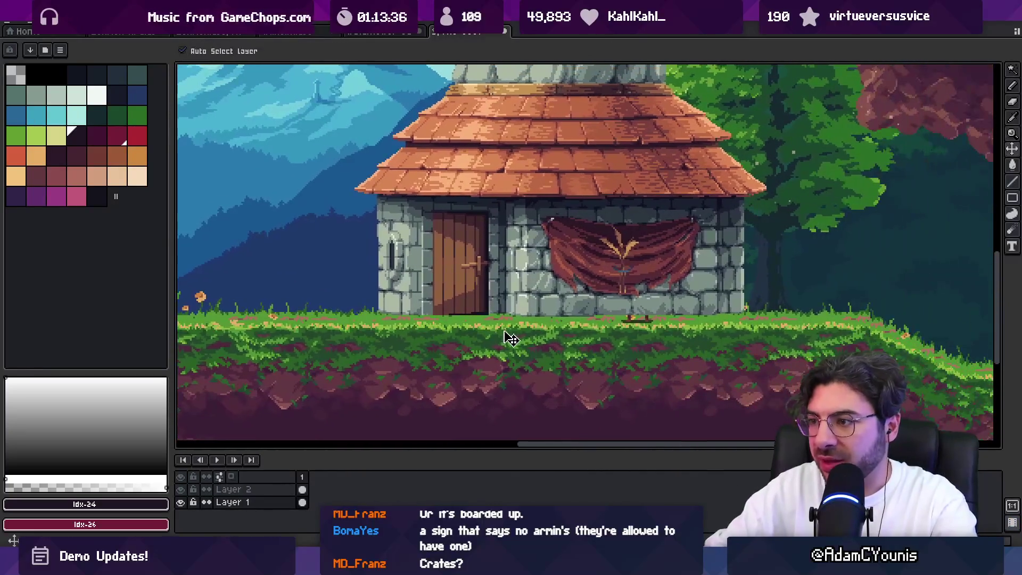
# Step: Paste the grass and flower as Layer 3 and nudge it right toward the house
pyautogui.hotkey('shift', 'n')
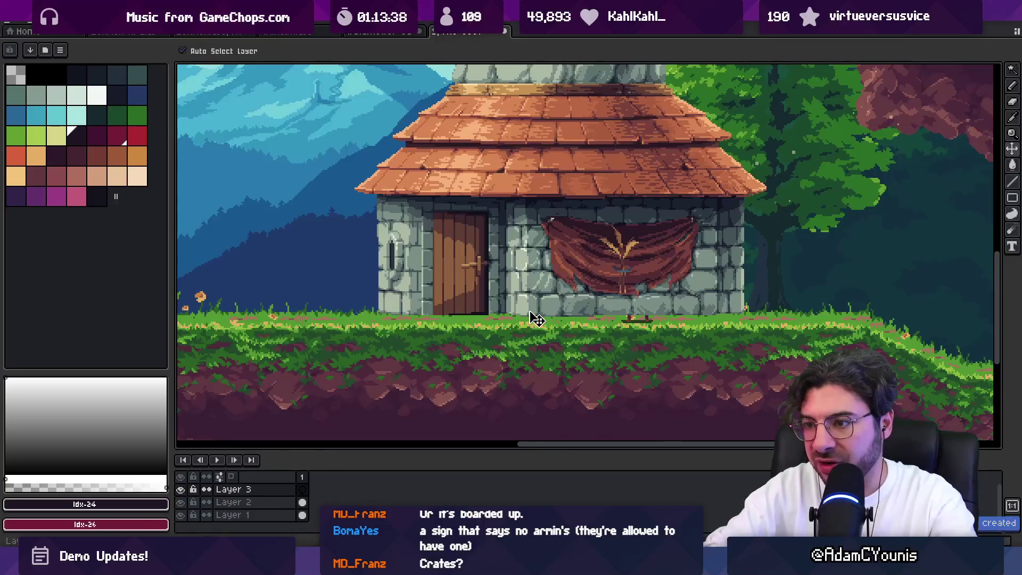
pyautogui.hotkey('ctrl', 'v')
pyautogui.hotkey('shift', 'Right')
pyautogui.hotkey('shift', 'Right')
pyautogui.hotkey('shift', 'Right')
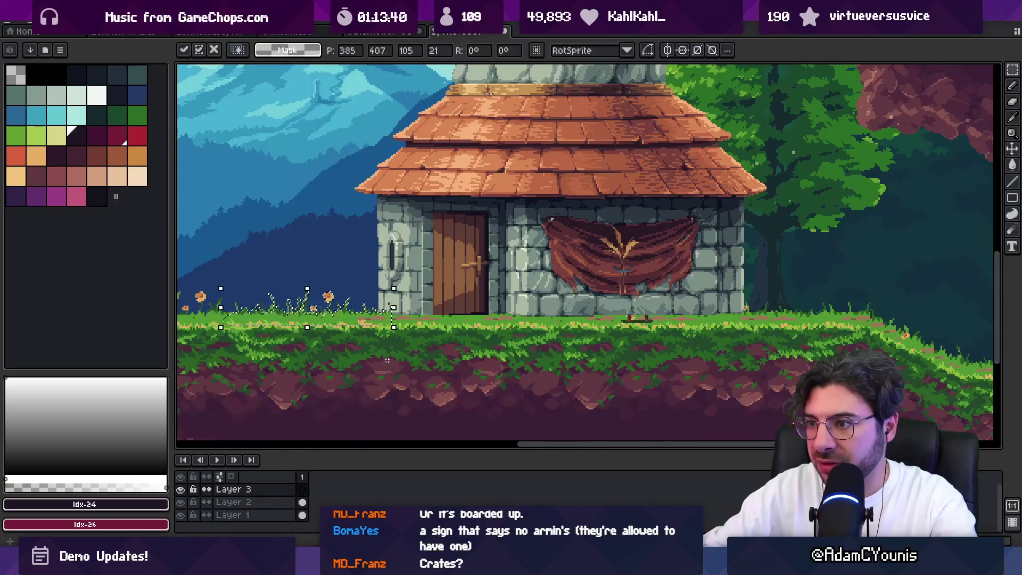
pyautogui.hotkey('shift', 'Right')
pyautogui.hotkey('shift', 'Right')
pyautogui.hotkey('shift', 'Right')
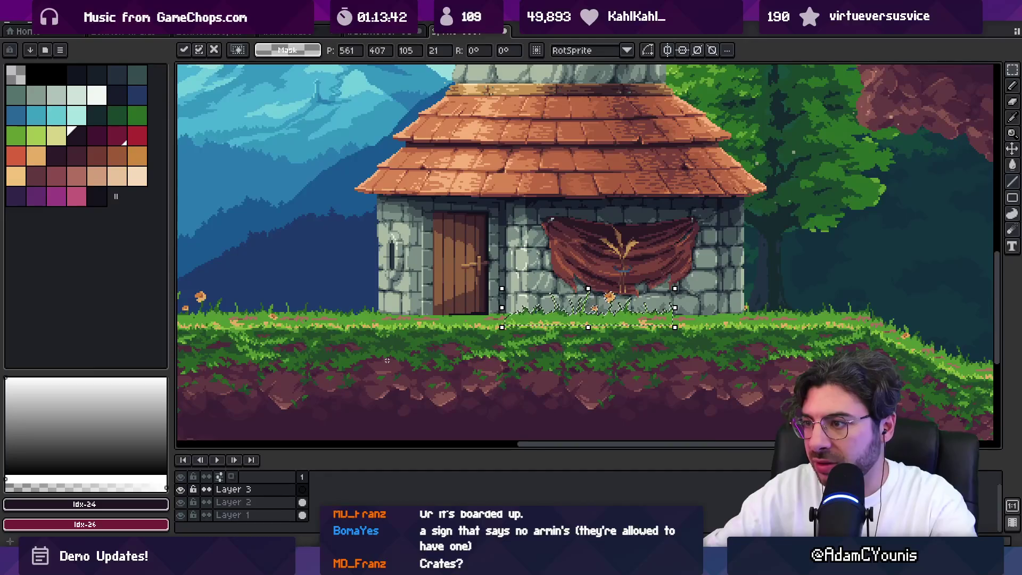
pyautogui.hotkey('shift', 'Right')
pyautogui.hotkey('shift', 'Right')
pyautogui.hotkey('shift', 'Right')
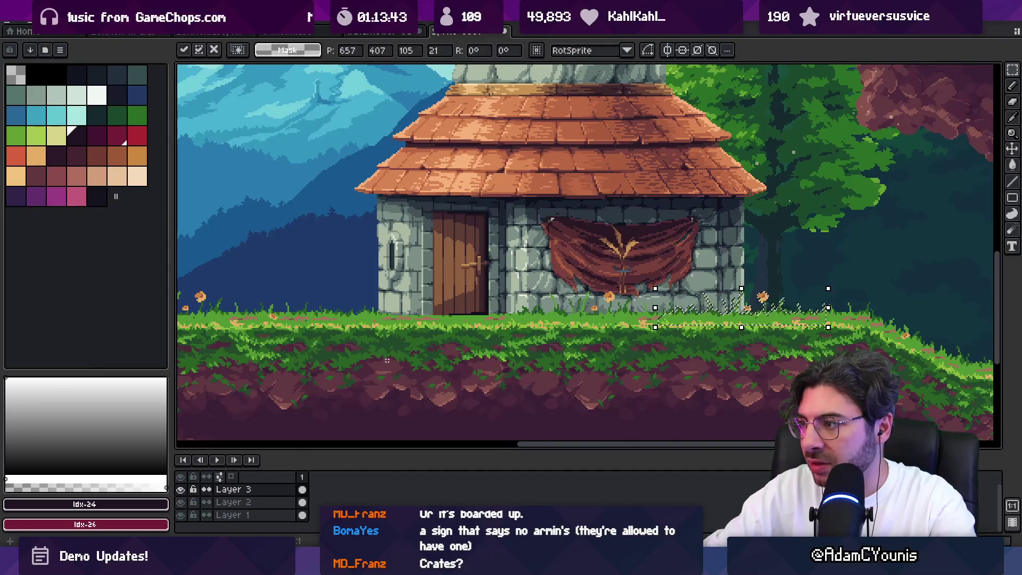
# Step: Commit the grass placement in front of the house and look over the scene
pyautogui.press('z')
pyautogui.scroll(-1, 551, 341)
pyautogui.scroll(3, 527, 298)
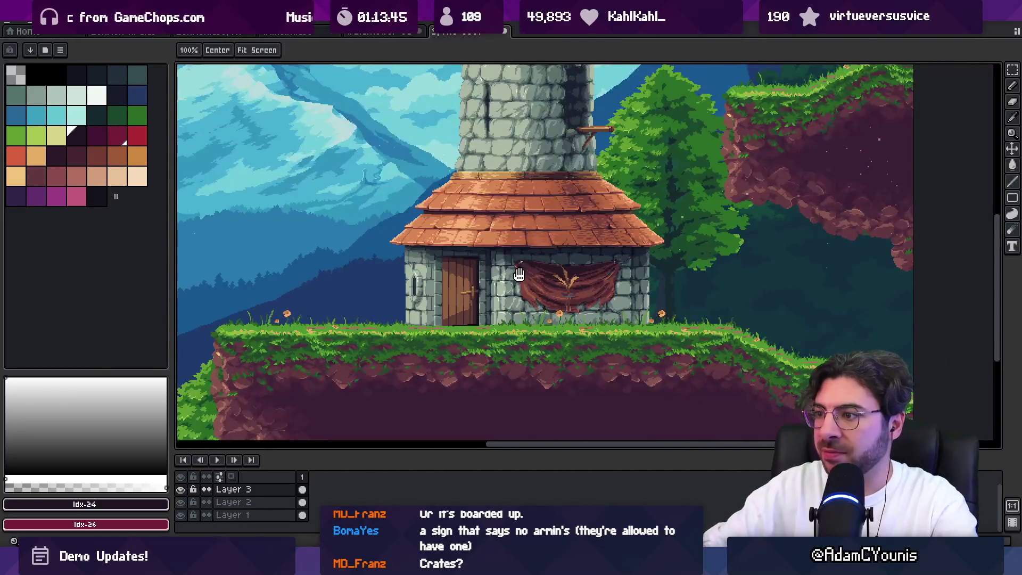
pyautogui.hscroll(-5, 443, 331)
pyautogui.scroll(-3, 442, 332)
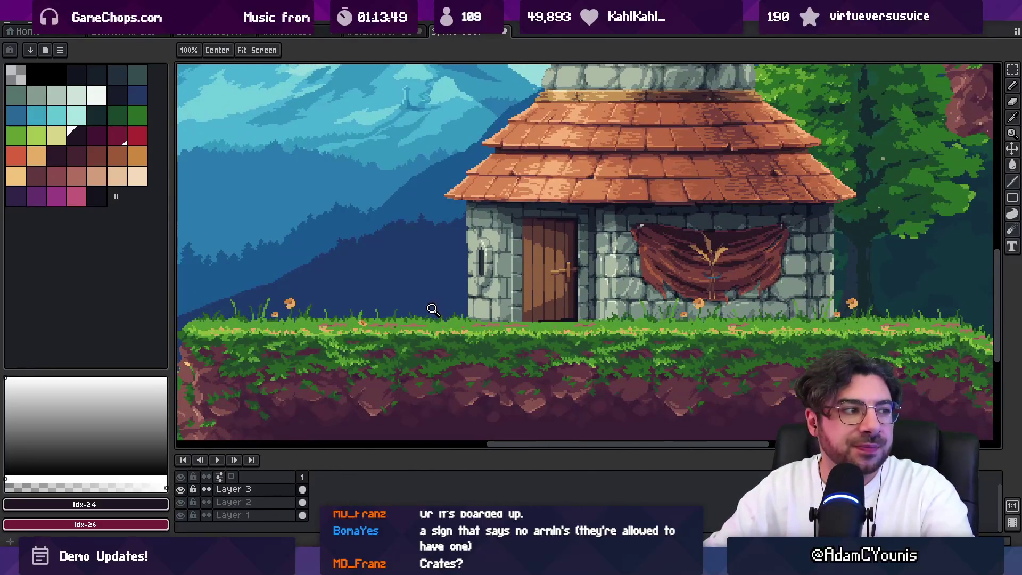
pyautogui.scroll(-2, 492, 298)
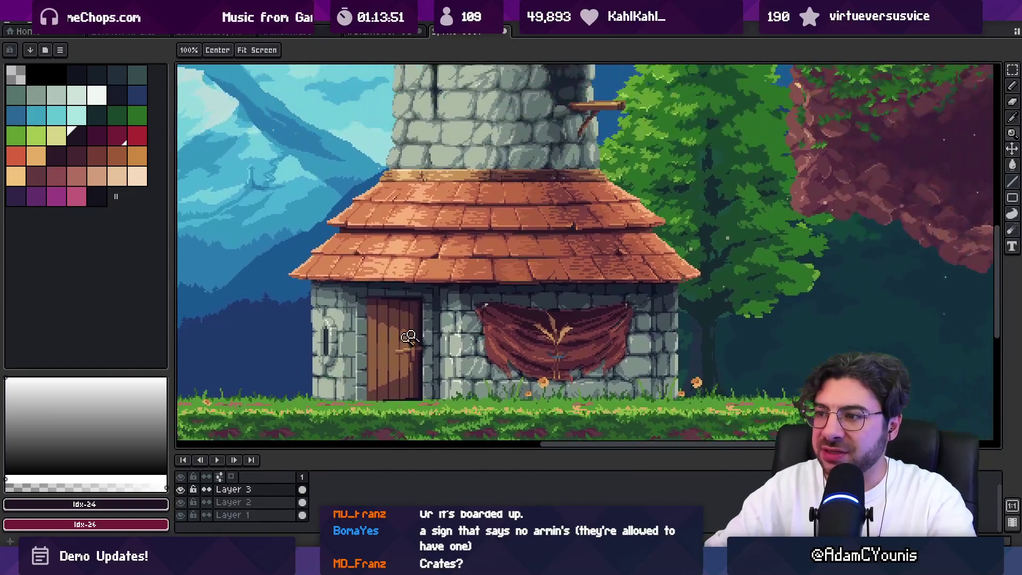
pyautogui.scroll(-1, 477, 219)
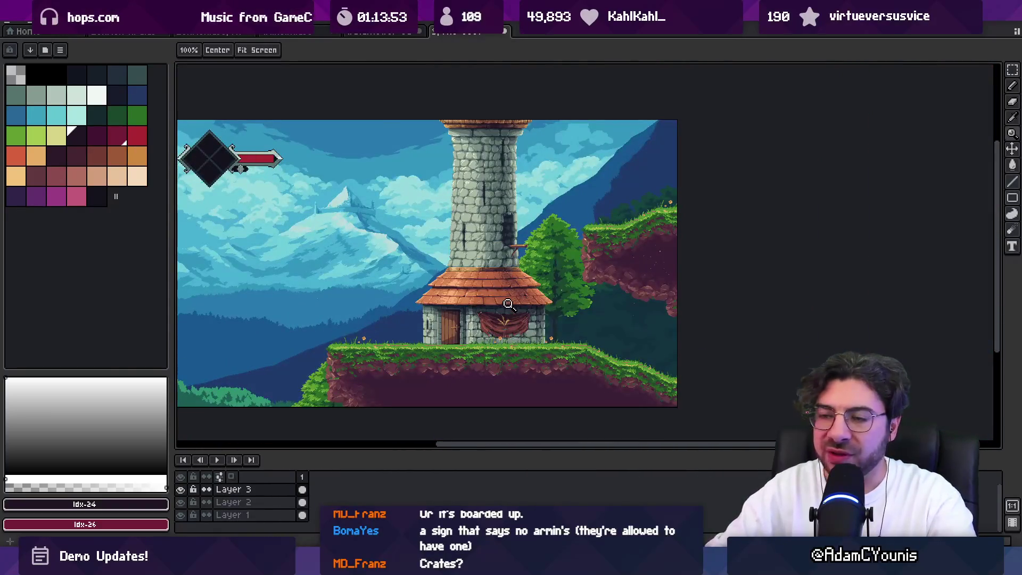
pyautogui.scroll(1, 482, 314)
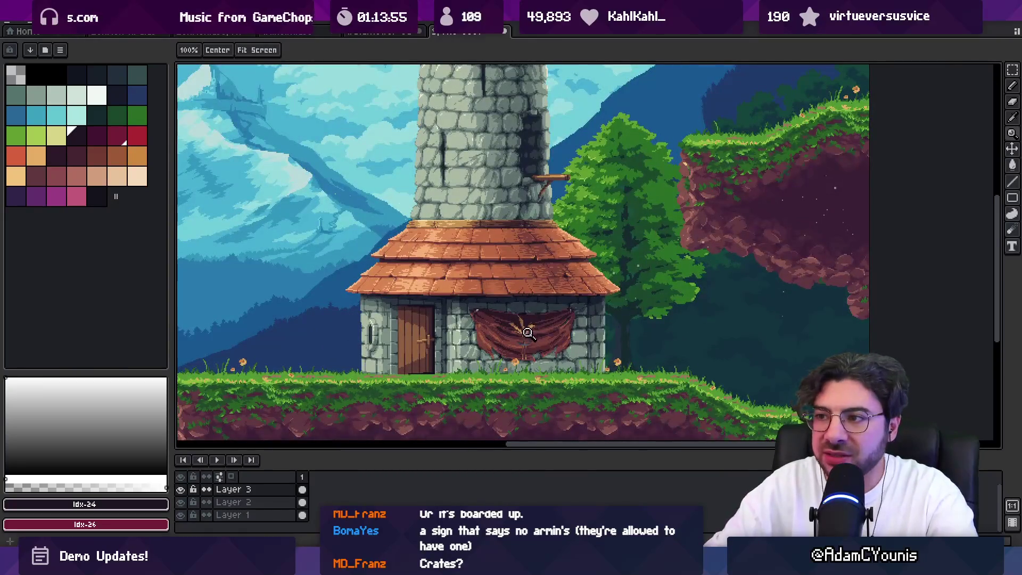
pyautogui.scroll(-1, 526, 328)
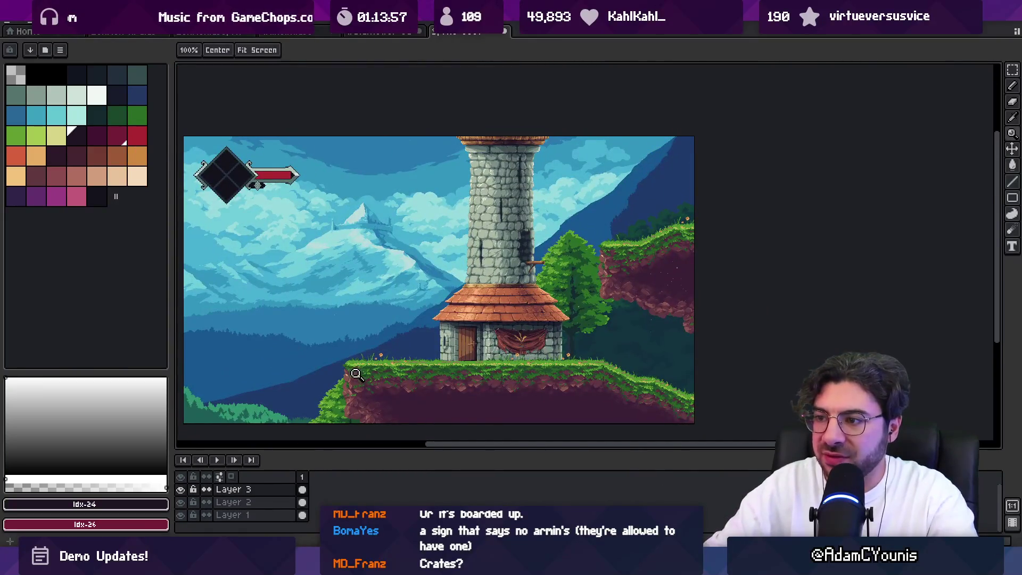
pyautogui.scroll(1, 512, 349)
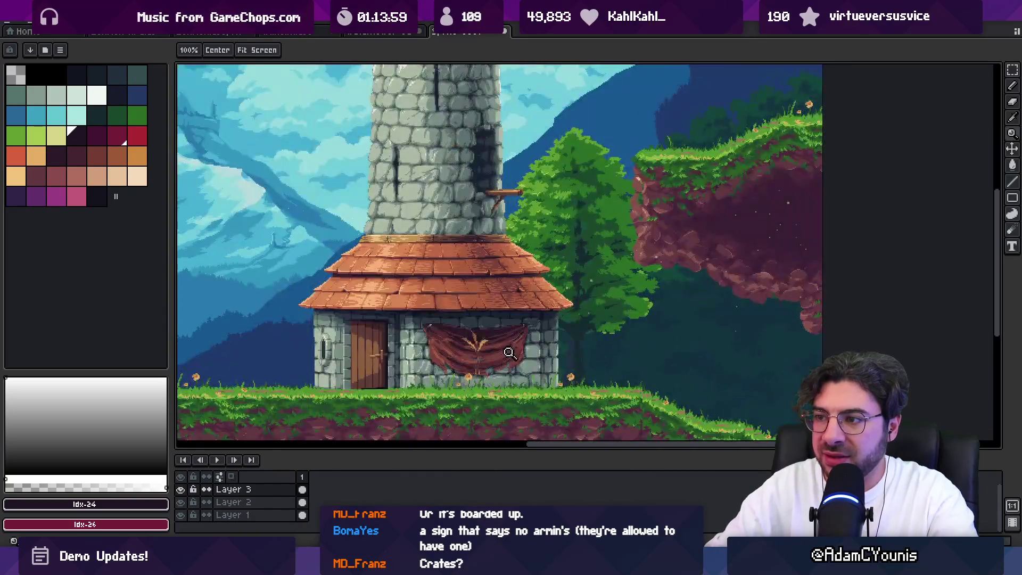
pyautogui.hscroll(-1, 478, 337)
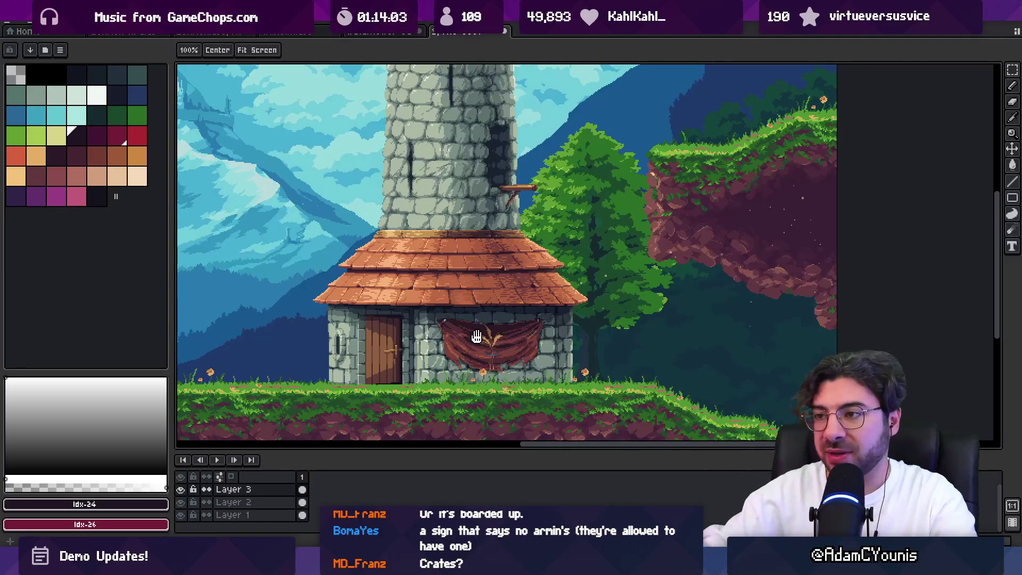
pyautogui.hscroll(-3, 450, 290)
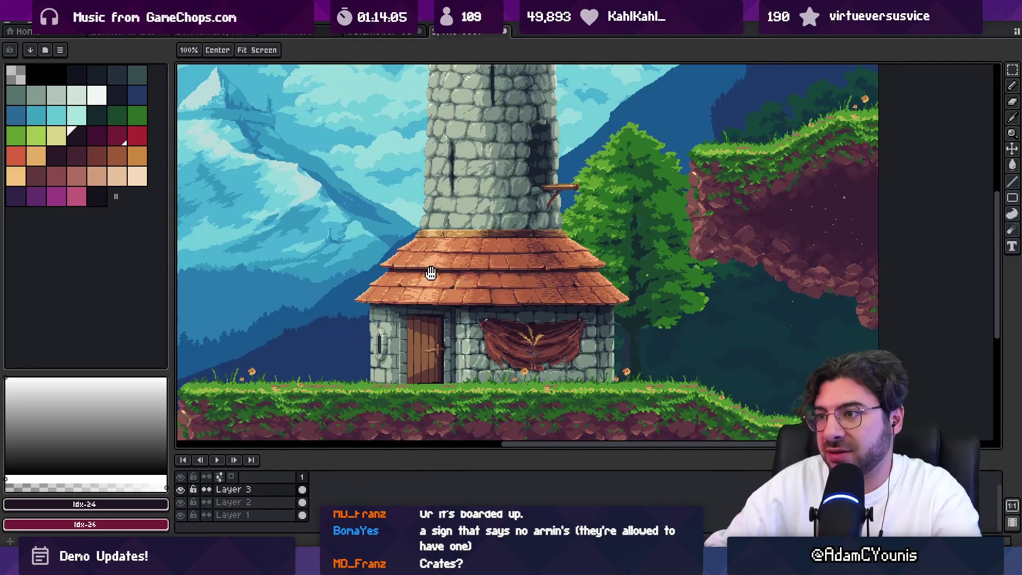
pyautogui.scroll(5, 447, 280)
pyautogui.hscroll(2, 469, 229)
# Step: Zoom in on the tower stonework and sample its light stone colour
pyautogui.click(468, 229)
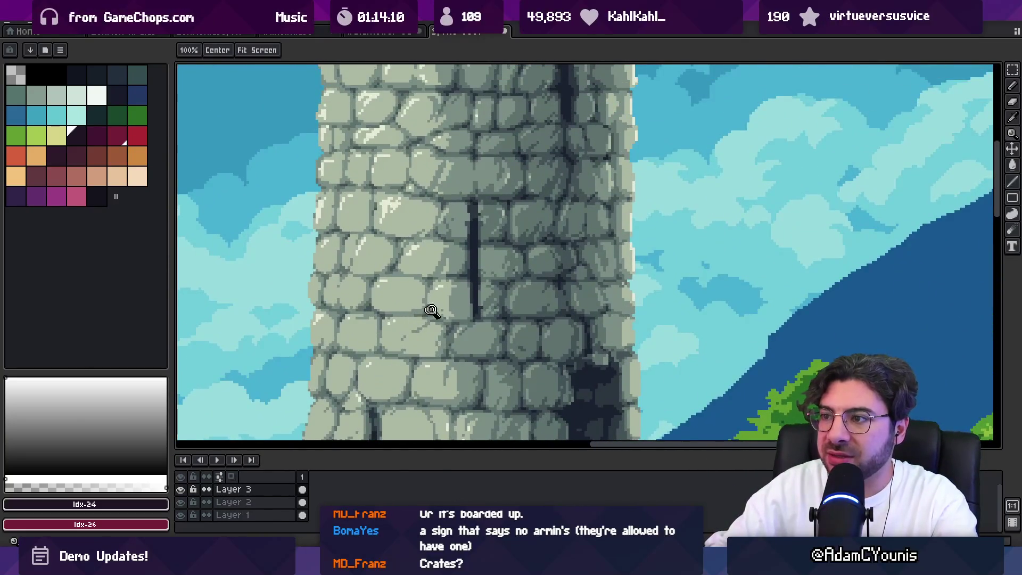
pyautogui.scroll(-2, 429, 278)
pyautogui.moveTo(429, 278); pyautogui.dragTo(425, 170)
pyautogui.scroll(2, 457, 221)
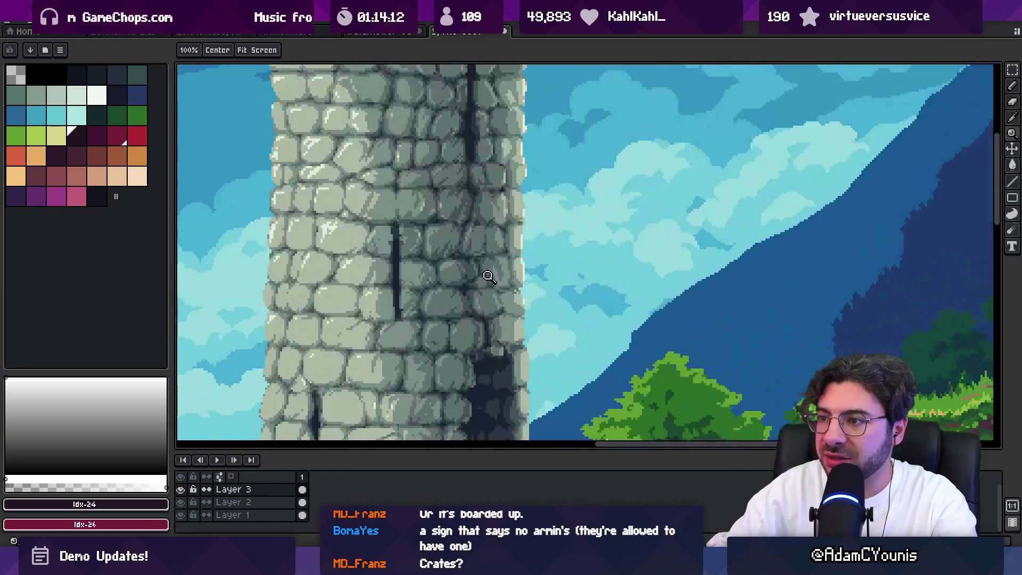
pyautogui.scroll(3, 428, 254)
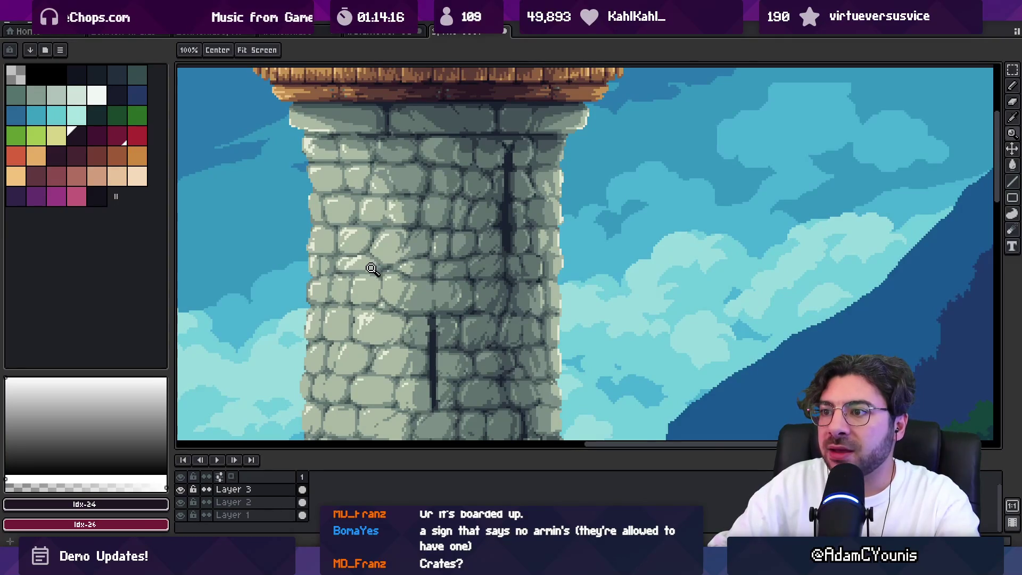
pyautogui.press('i')
pyautogui.click(350, 206)
# Step: Check the Sprite > Color Mode options without changing anything, then pan across the scene
pyautogui.press('v')
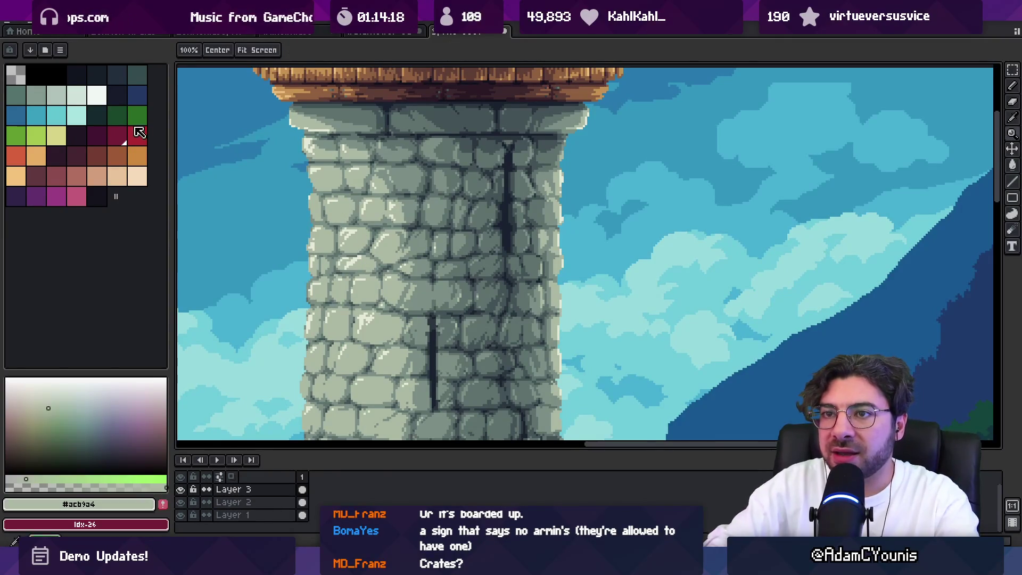
pyautogui.click(60, 50)
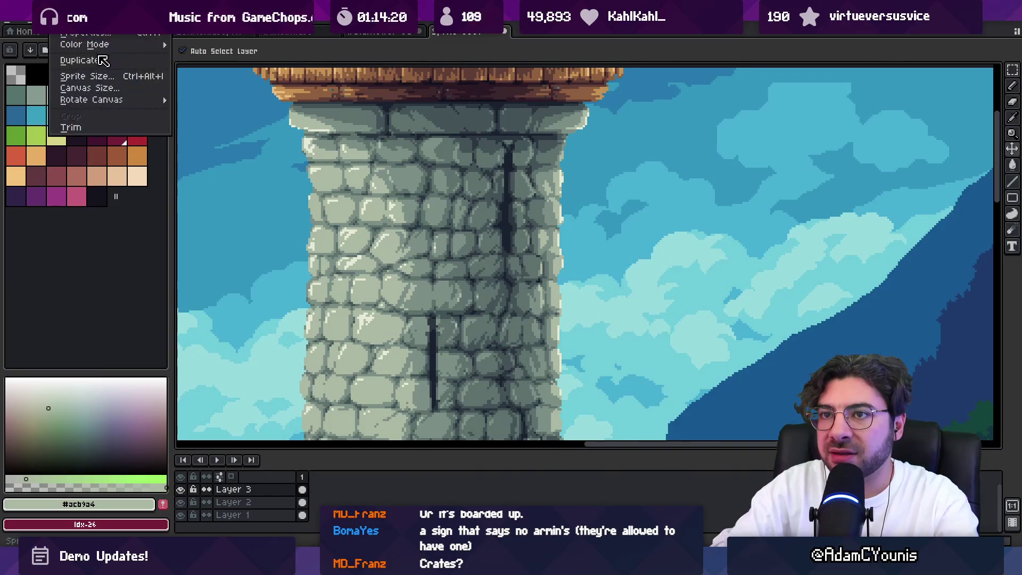
pyautogui.click(197, 64)
pyautogui.press('z')
pyautogui.scroll(-3, 430, 234)
pyautogui.moveTo(391, 263); pyautogui.dragTo(422, 239)
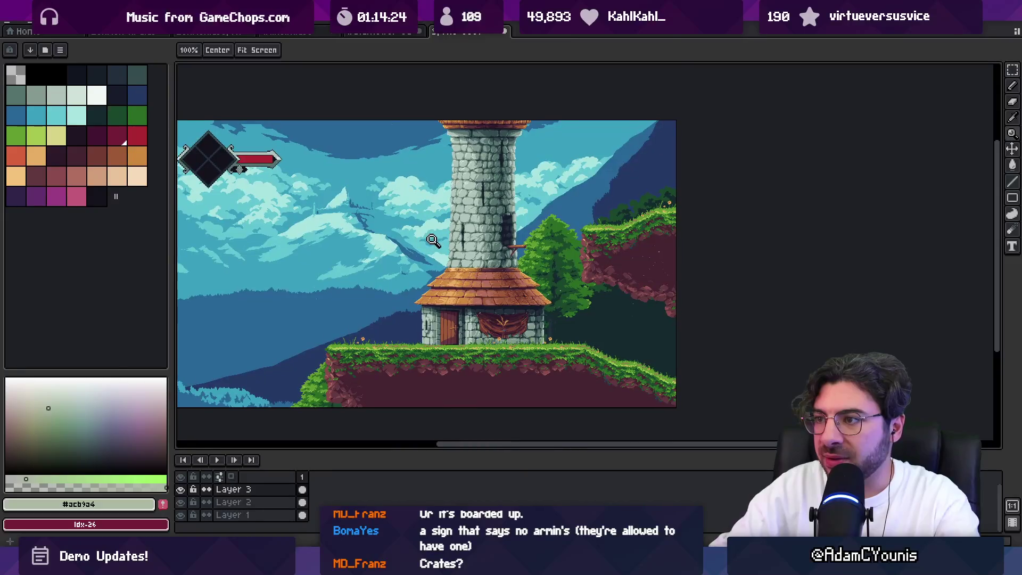
pyautogui.scroll(3, 457, 233)
# Step: Sample a pale grey-green tower stone tone as the current drawing colour
pyautogui.keyDown('alt'); pyautogui.click(499, 199); pyautogui.keyUp('alt')
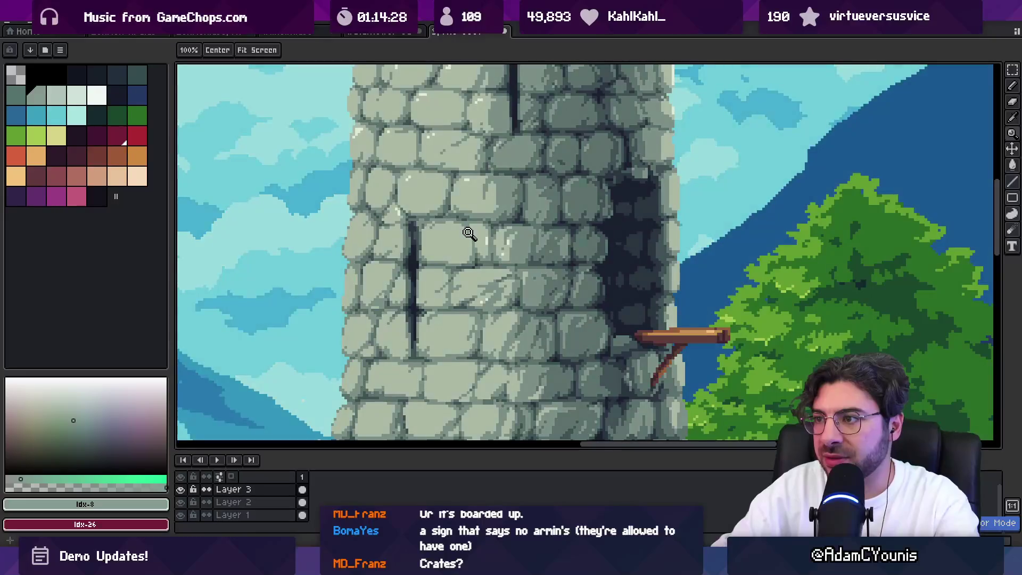
pyautogui.scroll(-1, 465, 230)
pyautogui.scroll(3, 466, 231)
pyautogui.press('alt')
pyautogui.scroll(-4, 459, 248)
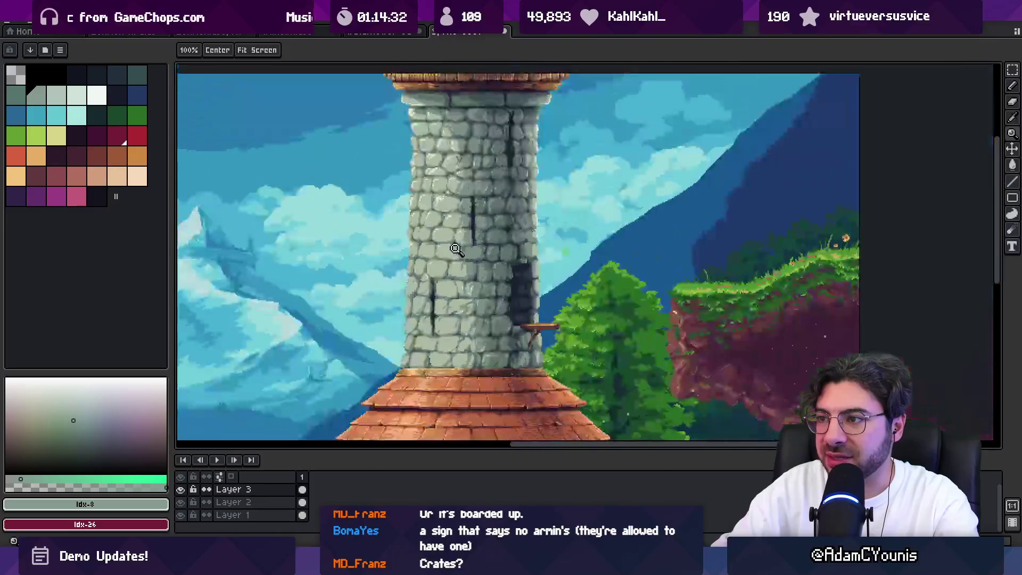
pyautogui.scroll(2, 461, 214)
pyautogui.click(92, 33)
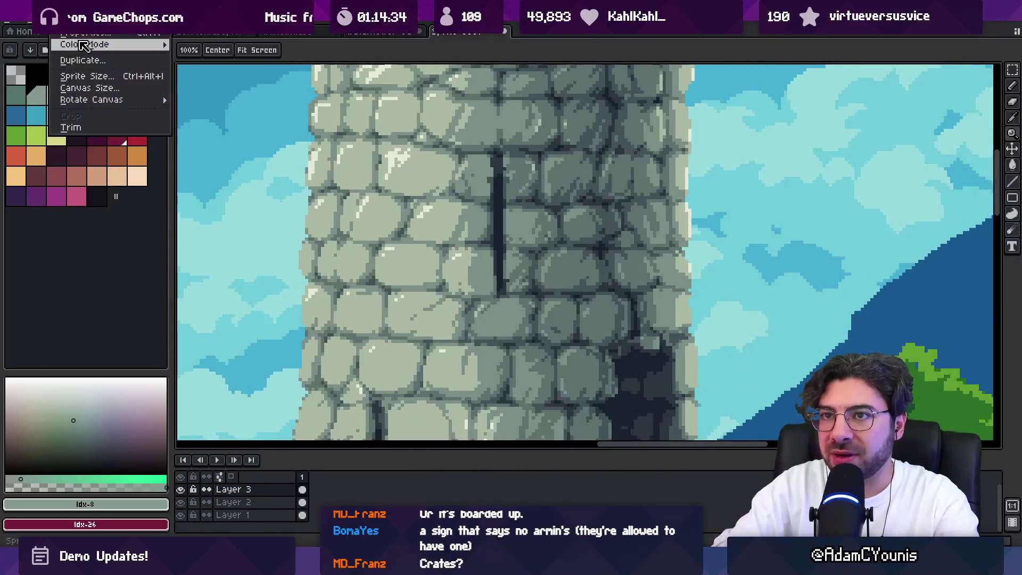
pyautogui.scroll(1, 445, 238)
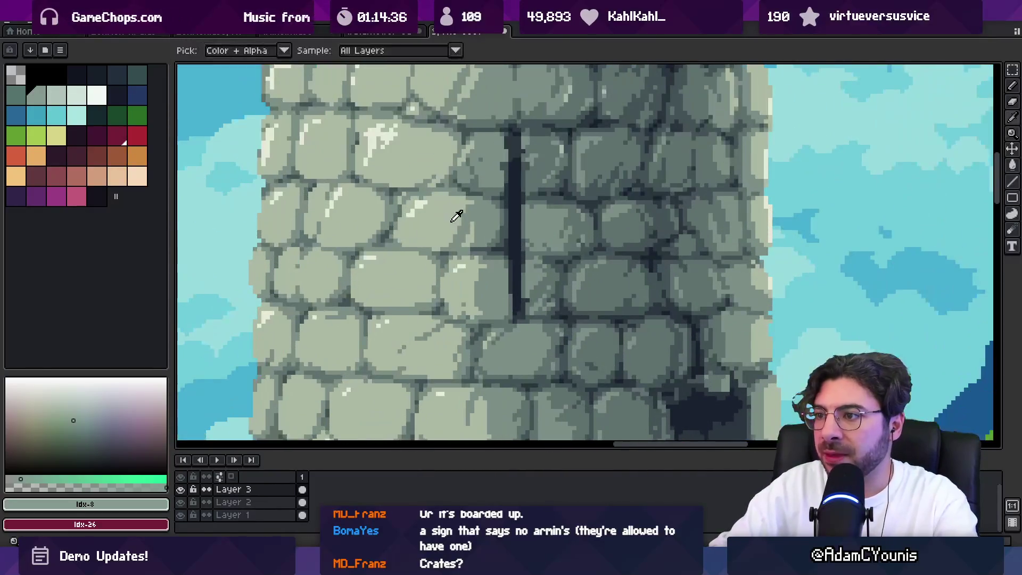
# Step: Make Layer 2 active and sample the tower's stone greys, #7c9087 and edge #5f726c
pyautogui.keyDown('alt'); pyautogui.click(451, 223); pyautogui.keyUp('alt')
pyautogui.hotkey('alt', 'Down')
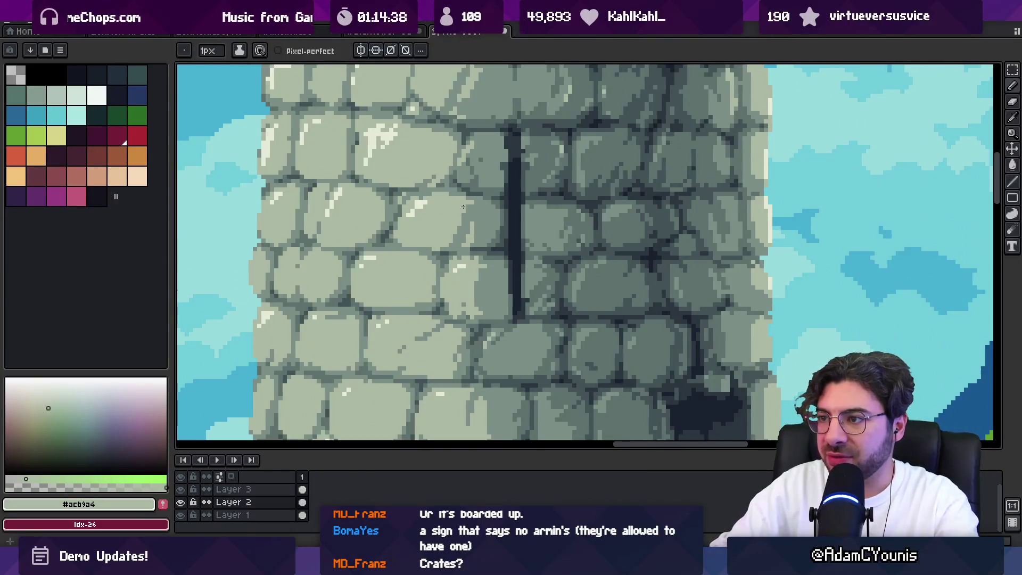
pyautogui.scroll(-2, 453, 239)
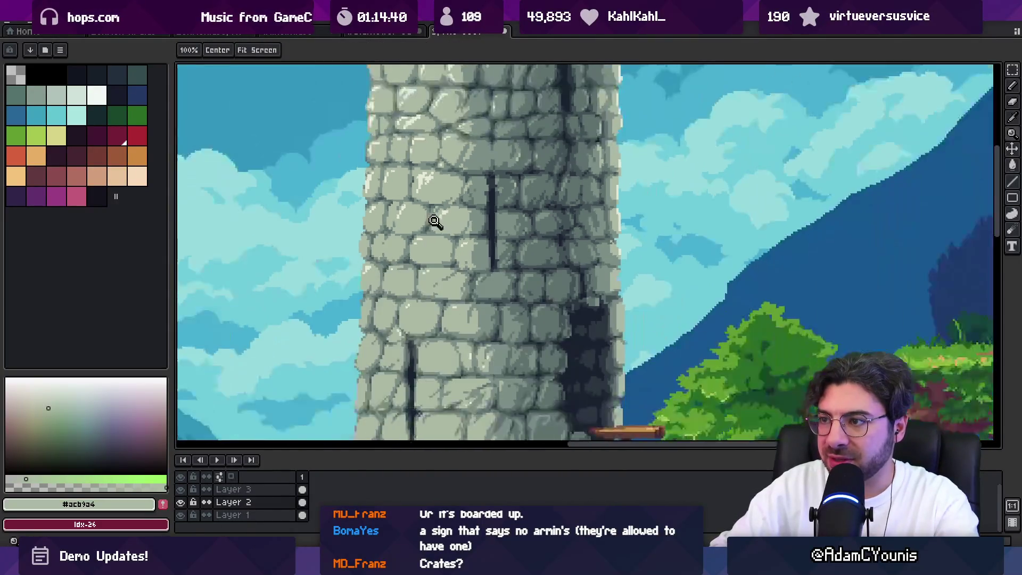
pyautogui.scroll(-1, 481, 221)
pyautogui.scroll(1, 485, 232)
pyautogui.scroll(3, 485, 232)
pyautogui.keyDown('alt'); pyautogui.click(470, 236); pyautogui.keyUp('alt')
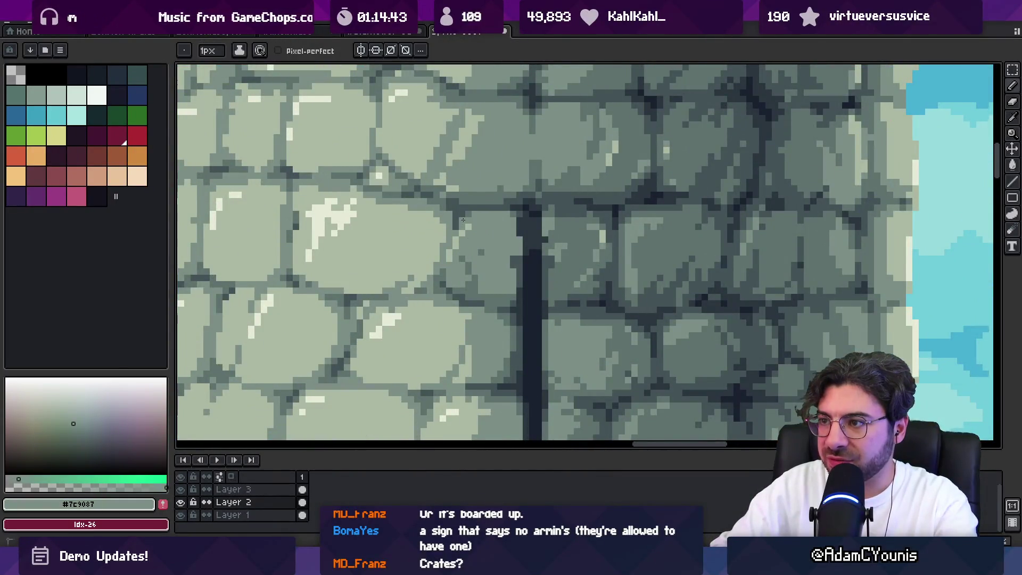
pyautogui.keyDown('alt'); pyautogui.click(456, 222); pyautogui.keyUp('alt')
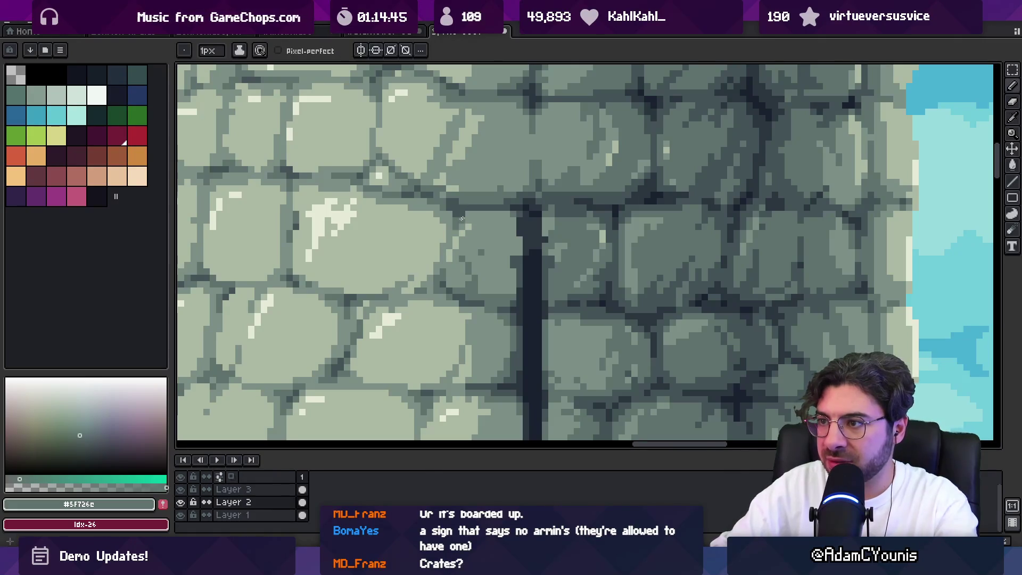
pyautogui.press('z')
pyautogui.scroll(-5, 453, 213)
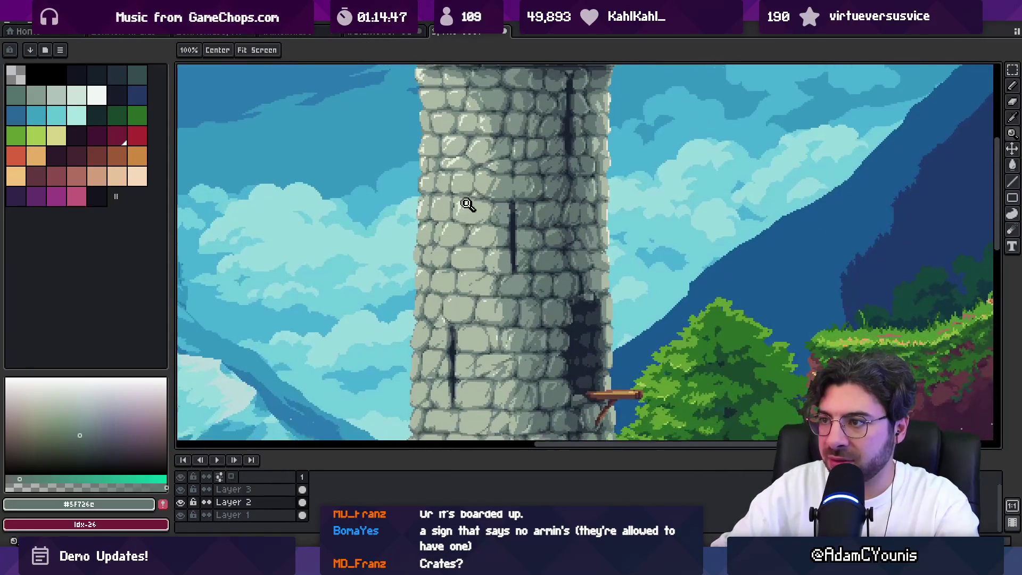
pyautogui.scroll(5, 471, 205)
# Step: Paint light #acb9a4 highlight streaks and touch-up pixels across the tower stones
pyautogui.keyDown('alt'); pyautogui.click(441, 201); pyautogui.keyUp('alt')
pyautogui.keyDown('alt'); pyautogui.click(454, 191); pyautogui.keyUp('alt')
pyautogui.moveTo(438, 256); pyautogui.dragTo(439, 230)
pyautogui.keyDown('alt'); pyautogui.click(423, 244); pyautogui.keyUp('alt')
pyautogui.moveTo(436, 274); pyautogui.dragTo(462, 218)
pyautogui.keyDown('alt'); pyautogui.click(478, 173); pyautogui.keyUp('alt')
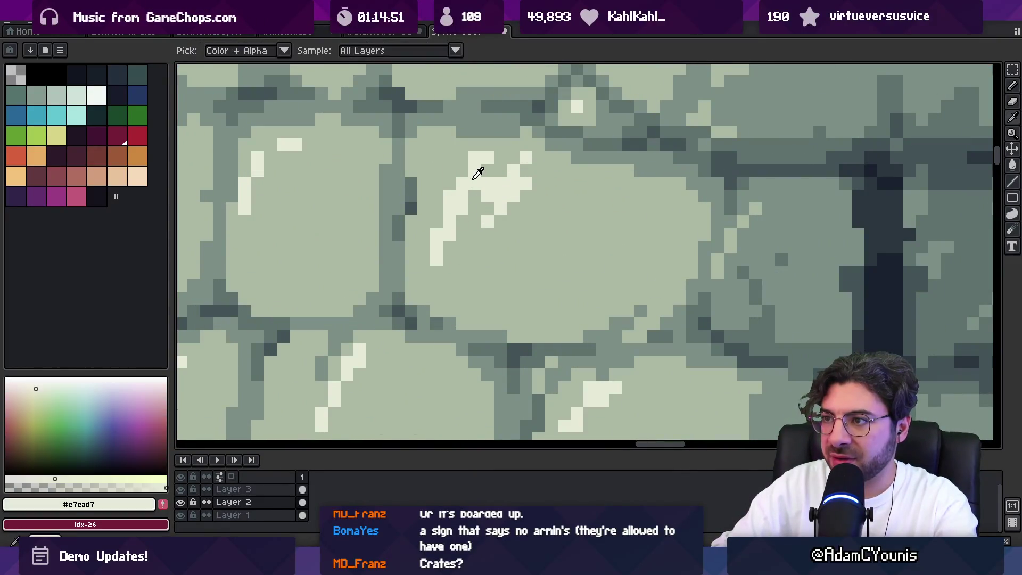
pyautogui.click(462, 170)
pyautogui.keyDown('alt'); pyautogui.click(501, 159); pyautogui.keyUp('alt')
# Step: Add a diagonal highlight strip on the stone and tidy its edge pixels
pyautogui.click(488, 159)
pyautogui.keyDown('alt'); pyautogui.click(521, 194); pyautogui.keyUp('alt')
pyautogui.keyDown('alt'); pyautogui.click(506, 163); pyautogui.keyUp('alt')
pyautogui.moveTo(526, 159); pyautogui.dragTo(488, 222)
pyautogui.keyDown('alt'); pyautogui.click(518, 169); pyautogui.keyUp('alt')
pyautogui.keyDown('alt'); pyautogui.click(492, 183); pyautogui.keyUp('alt')
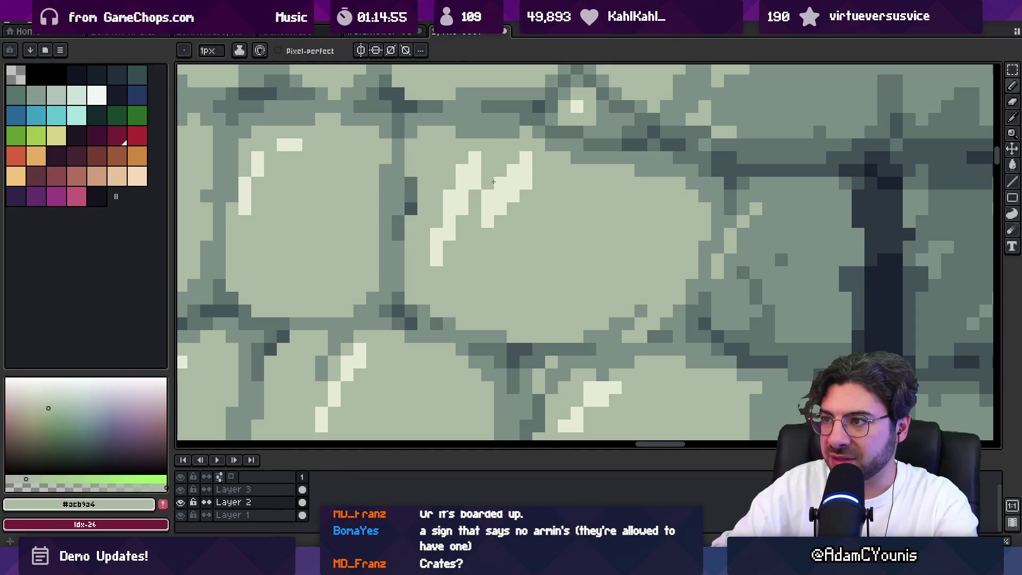
# Step: Zoom in and sample the pale #c7cad7, base #acb9a4 and mid-grey #7c9087 stone shades
pyautogui.scroll(-2, 513, 173)
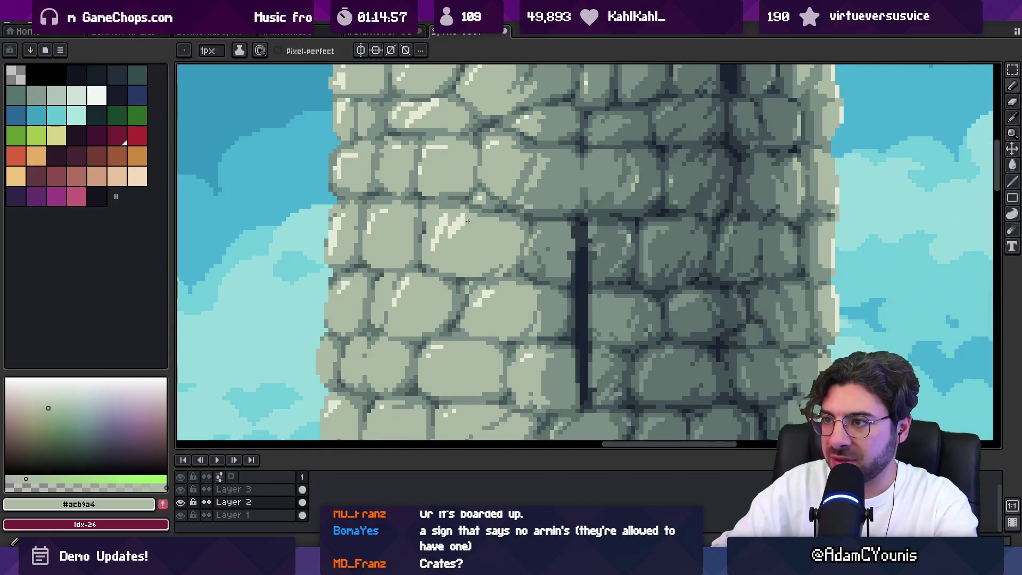
pyautogui.press('z')
pyautogui.scroll(-5, 469, 203)
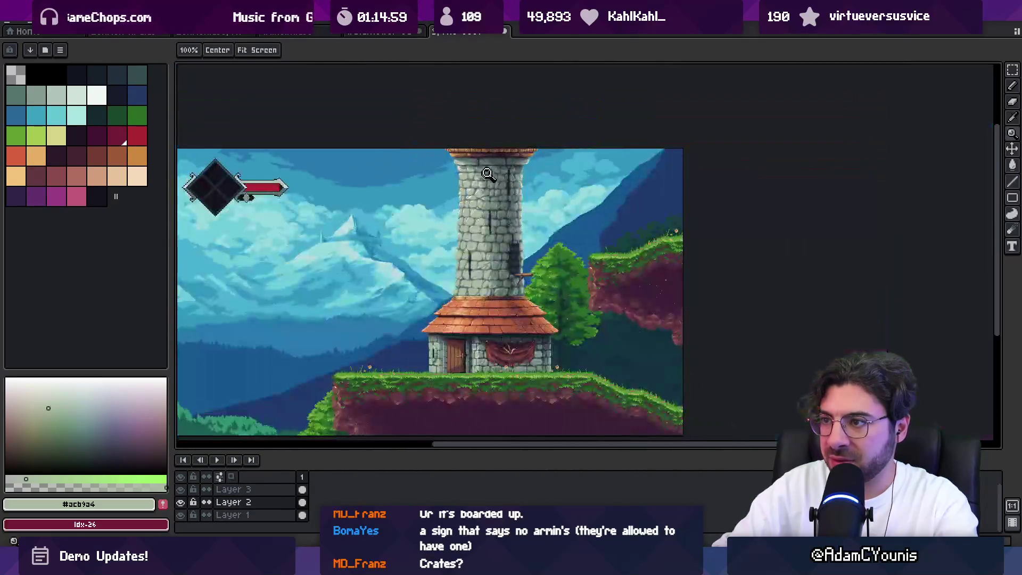
pyautogui.scroll(1, 469, 217)
pyautogui.scroll(6, 470, 217)
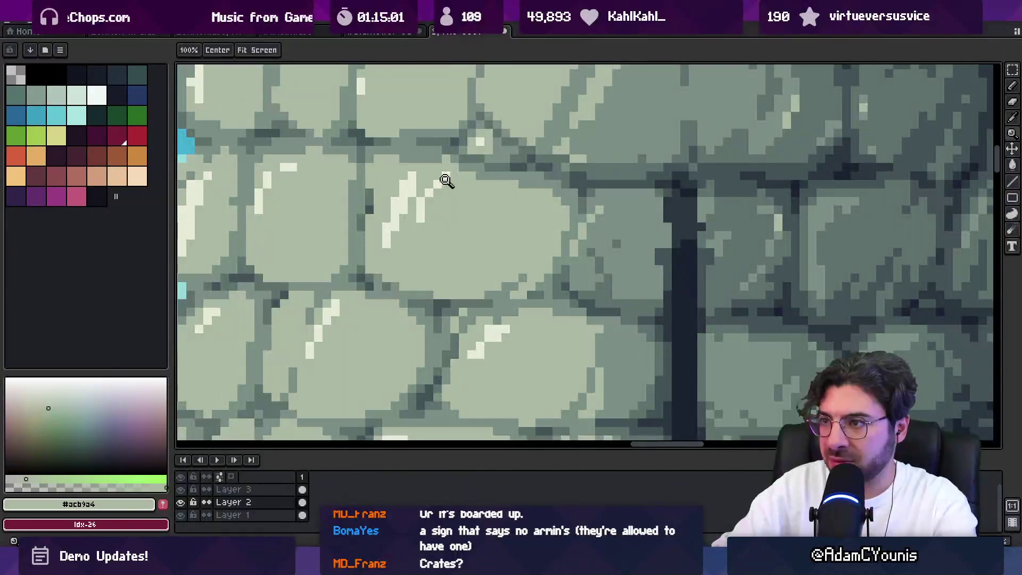
pyautogui.keyDown('alt'); pyautogui.click(422, 213); pyautogui.keyUp('alt')
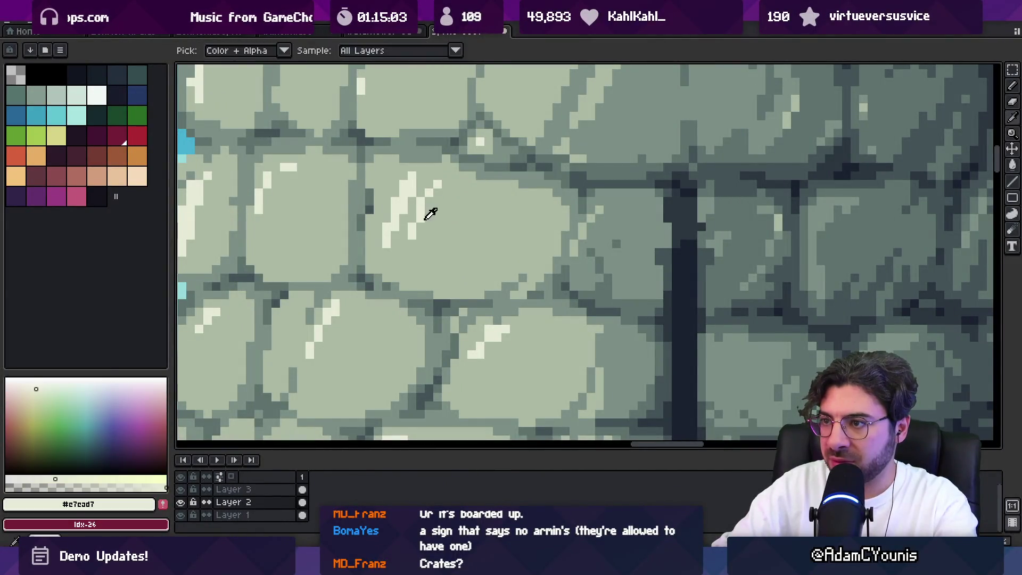
pyautogui.keyDown('alt'); pyautogui.click(426, 210); pyautogui.keyUp('alt')
pyautogui.press('z')
pyautogui.scroll(-6, 405, 218)
pyautogui.scroll(4, 424, 255)
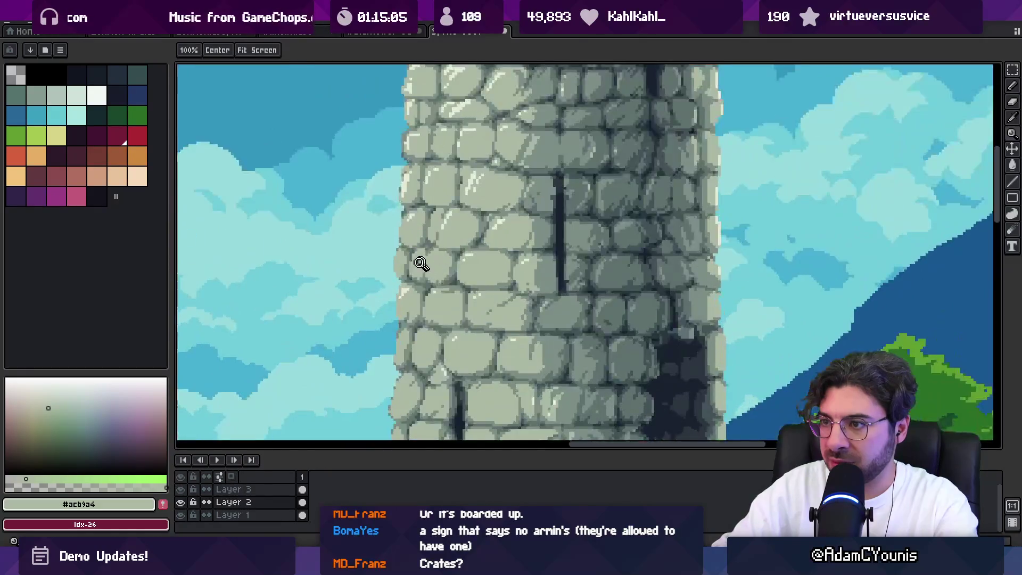
pyautogui.press('b')
pyautogui.scroll(2, 427, 258)
pyautogui.keyDown('alt'); pyautogui.click(432, 249); pyautogui.keyUp('alt')
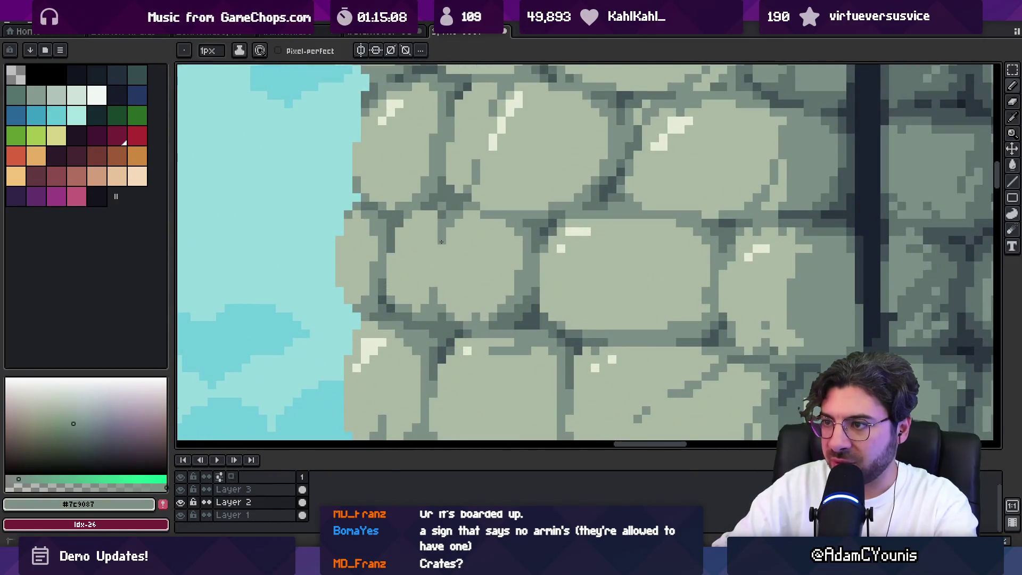
# Step: Frame the tower's left-edge stones, pick the stone greys and switch to a 6px brush
pyautogui.moveTo(440, 278); pyautogui.dragTo(475, 235)
pyautogui.keyDown('alt'); pyautogui.click(413, 308); pyautogui.keyUp('alt')
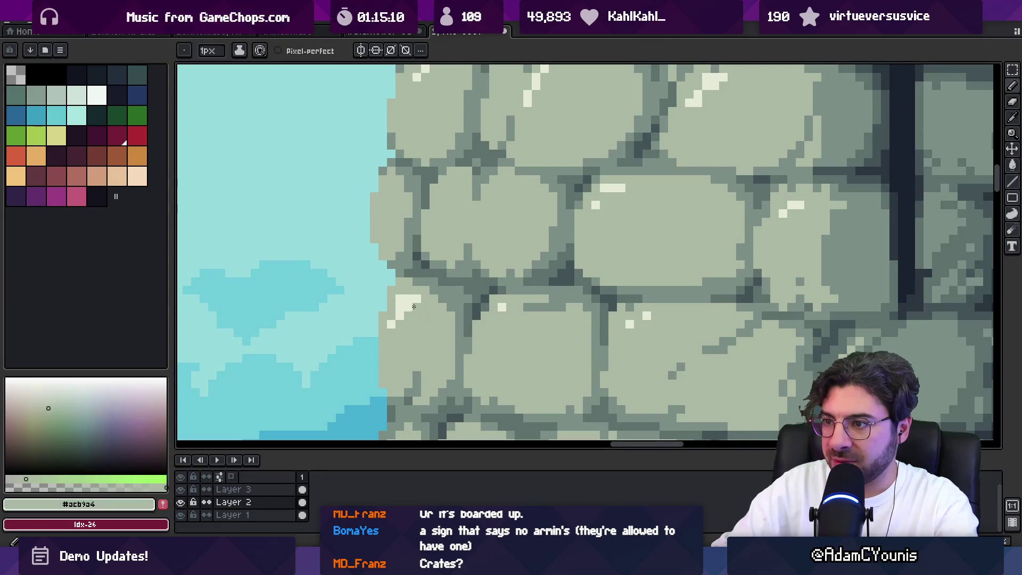
pyautogui.scroll(-4, 402, 298)
pyautogui.scroll(3, 458, 303)
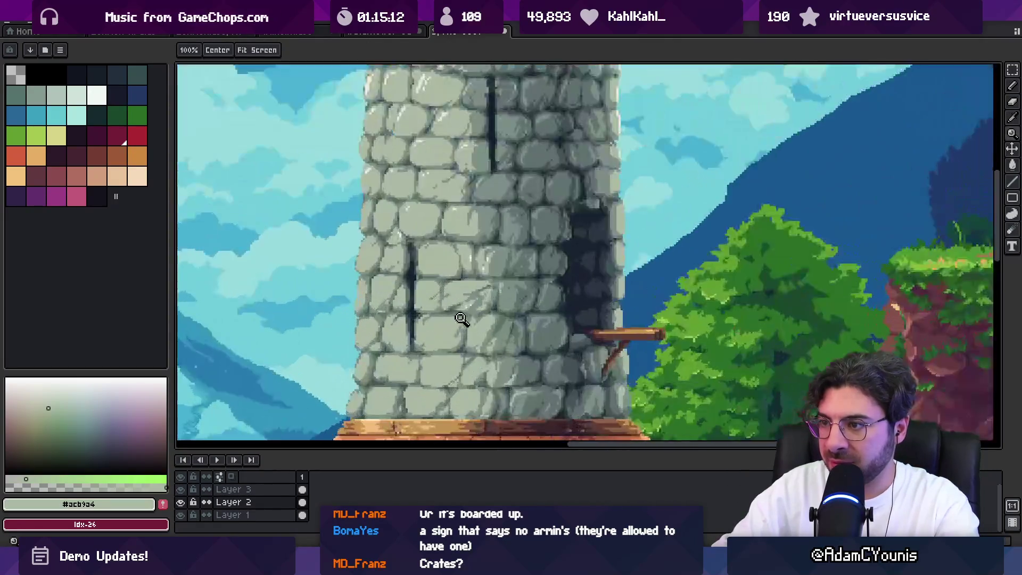
pyautogui.scroll(3, 490, 271)
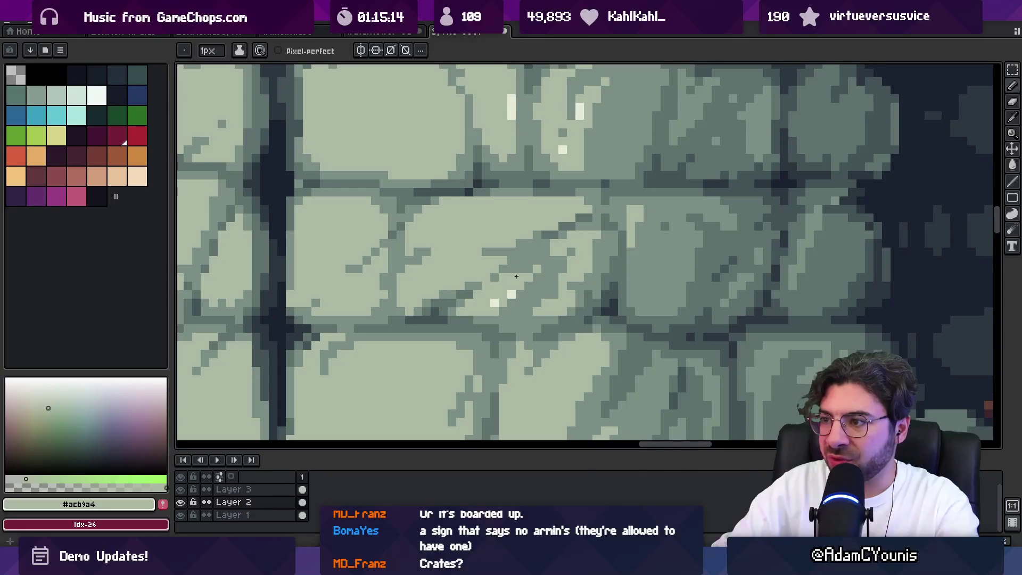
pyautogui.keyDown('alt'); pyautogui.click(563, 269); pyautogui.keyUp('alt')
pyautogui.hotkey('ctrl', 'space')
pyautogui.scroll(-4, 548, 270)
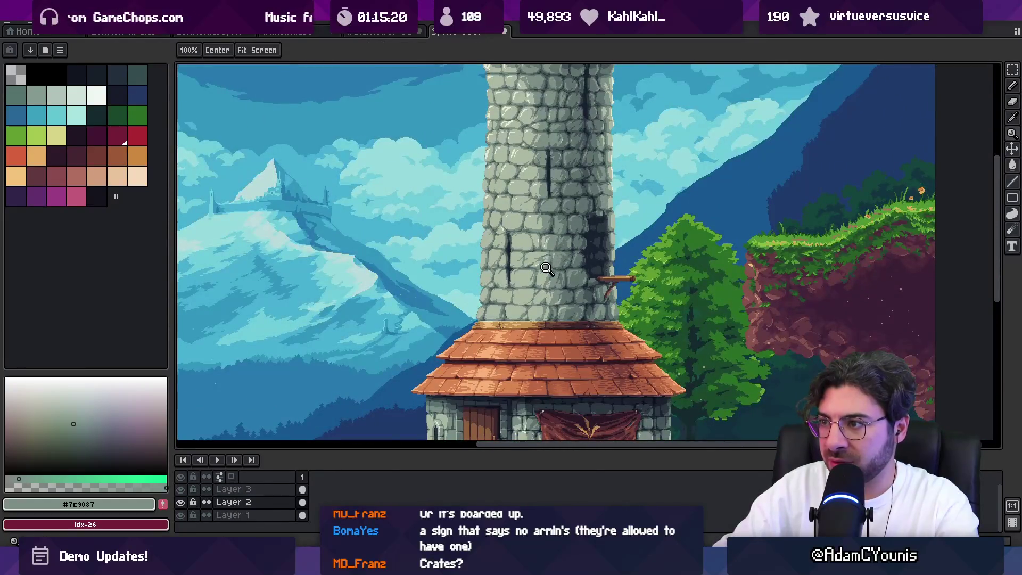
pyautogui.scroll(5, 548, 265)
pyautogui.keyDown('alt'); pyautogui.click(402, 271); pyautogui.keyUp('alt')
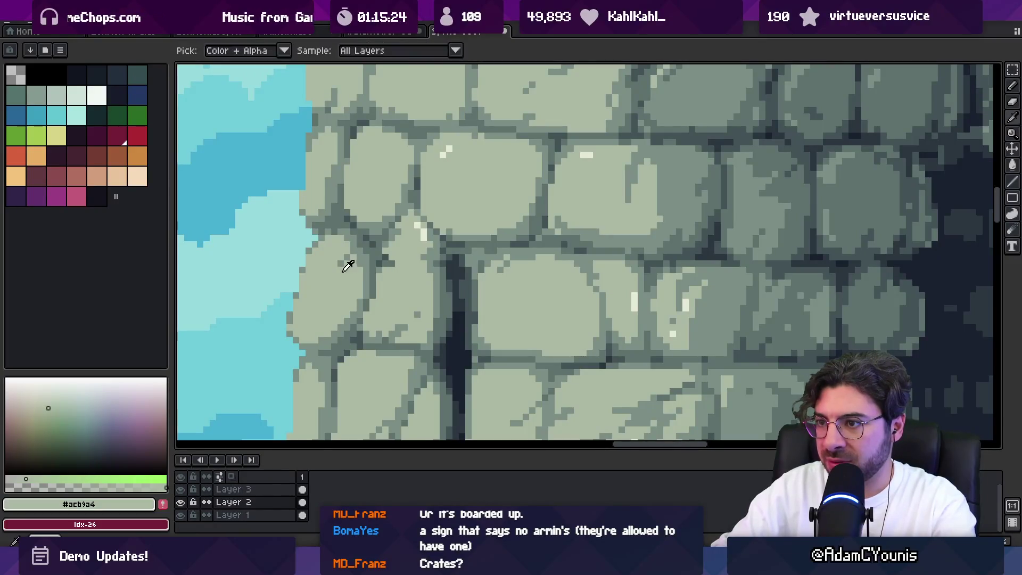
pyautogui.press('e')
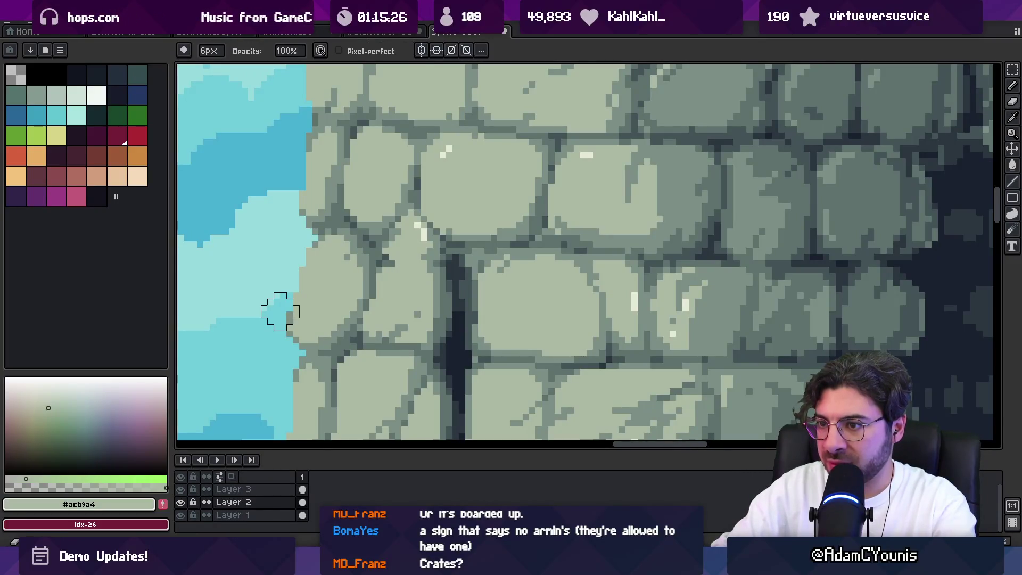
# Step: Pick the sky colour #70cbd9, reframe the tower, and pick stone #acb9a4 on Layer 2 for the pencil
pyautogui.keyDown('alt'); pyautogui.click(284, 332); pyautogui.keyUp('alt')
pyautogui.scroll(-3, 292, 322)
pyautogui.scroll(-2, 291, 322)
pyautogui.scroll(1, 403, 264)
pyautogui.scroll(1, 427, 293)
pyautogui.moveTo(394, 238); pyautogui.dragTo(414, 269)
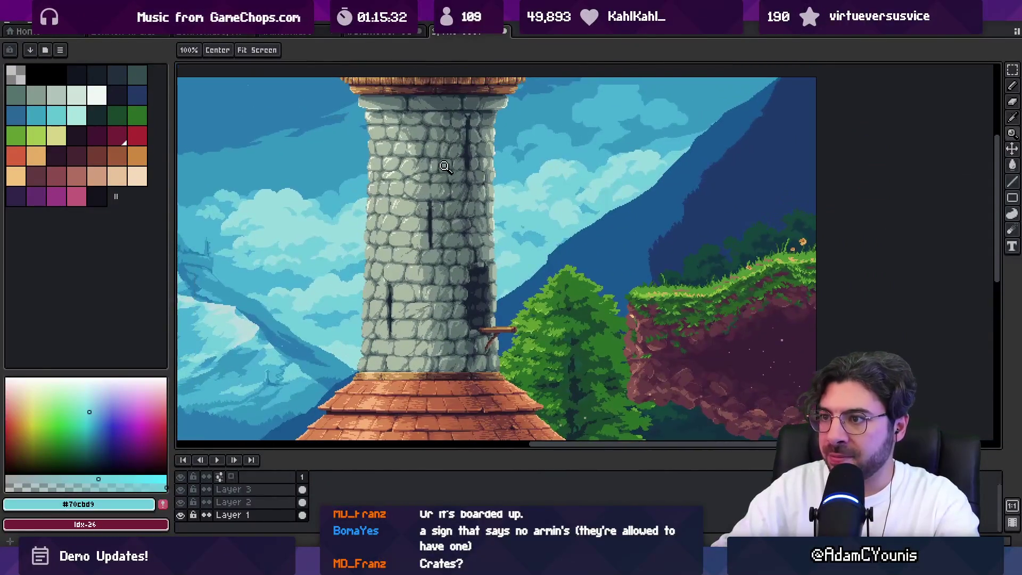
pyautogui.scroll(3, 405, 206)
pyautogui.keyDown('alt'); pyautogui.click(420, 237); pyautogui.keyUp('alt')
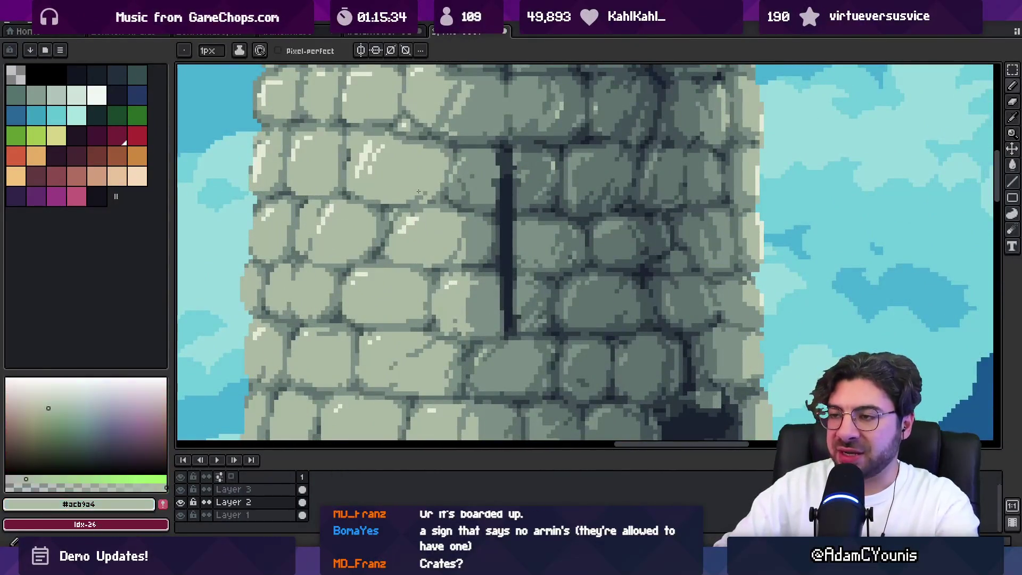
pyautogui.scroll(-2, 445, 211)
pyautogui.scroll(-1, 438, 222)
pyautogui.scroll(1, 457, 250)
pyautogui.scroll(1, 456, 250)
pyautogui.press('b')
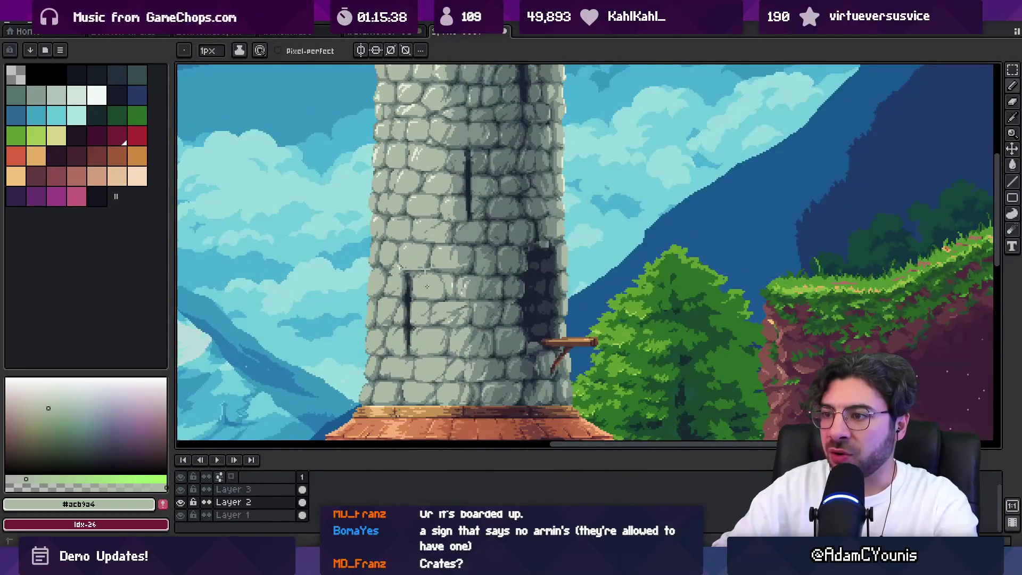
# Step: Launch a program via system search for 'asebrush', then zoom out and back in on the tower
pyautogui.press('super')
pyautogui.write('asebrush')
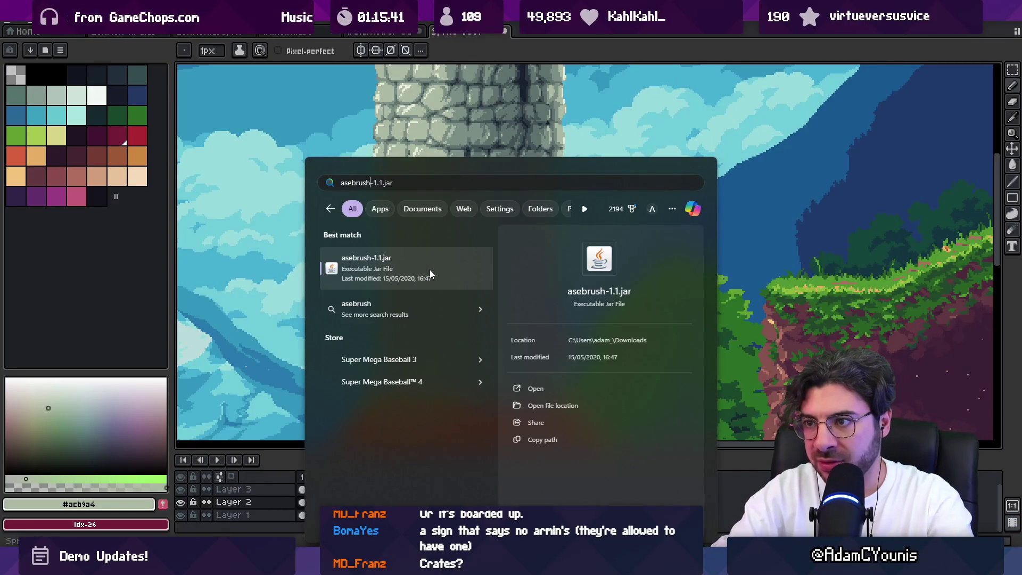
pyautogui.press('Return')
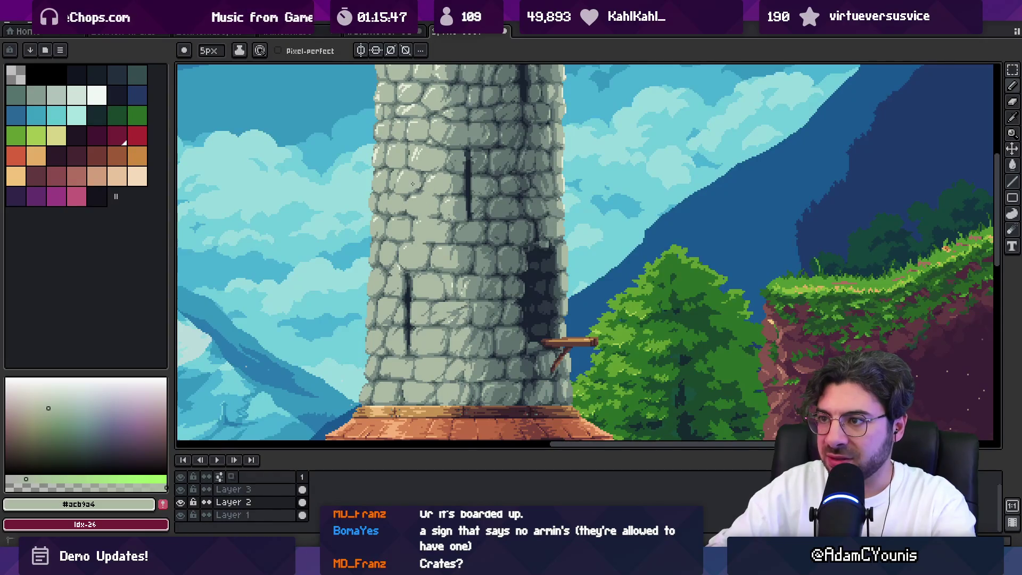
pyautogui.moveTo(414, 166); pyautogui.dragTo(423, 220)
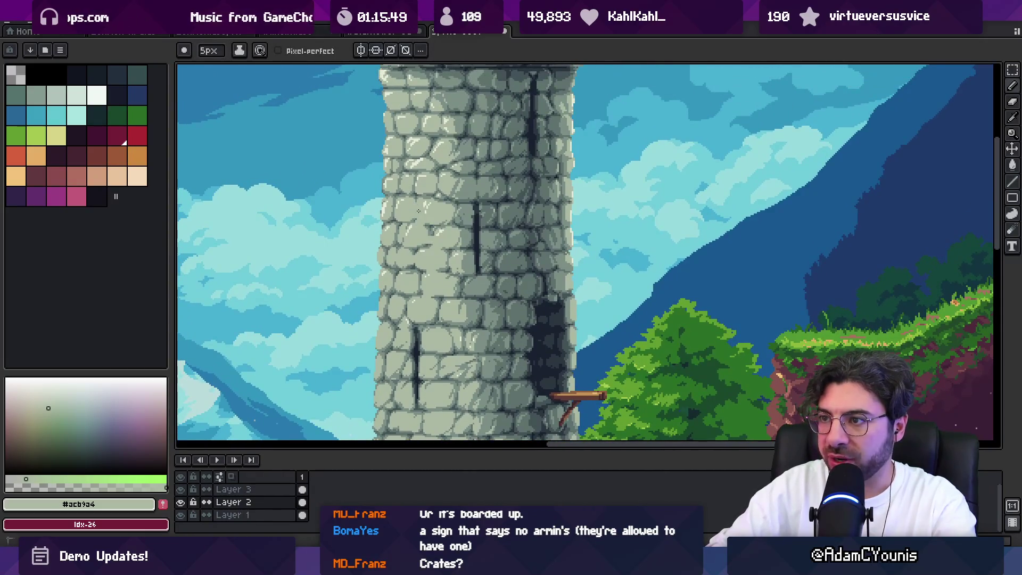
pyautogui.scroll(2, 426, 196)
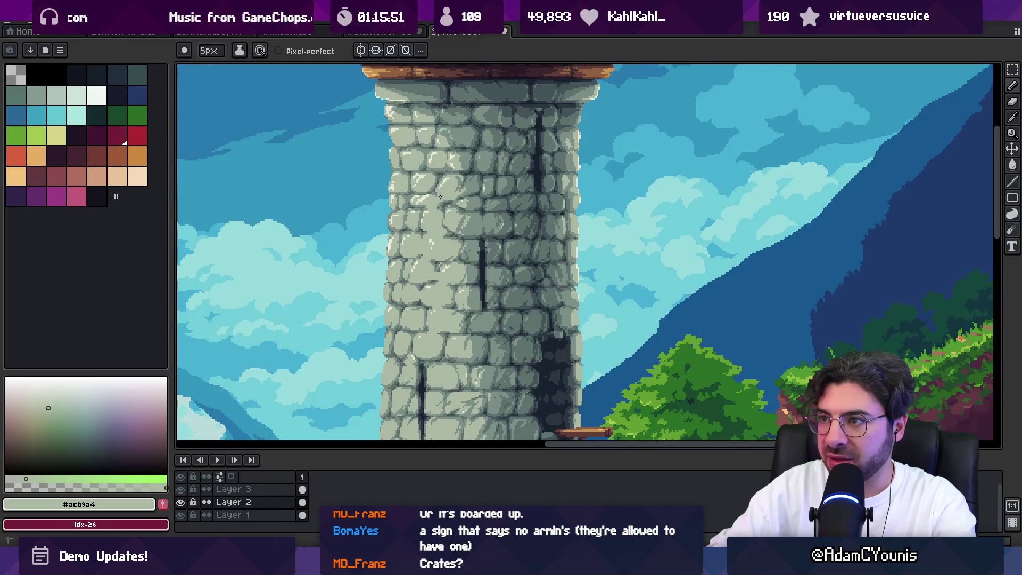
pyautogui.press('z')
pyautogui.scroll(-5, 432, 177)
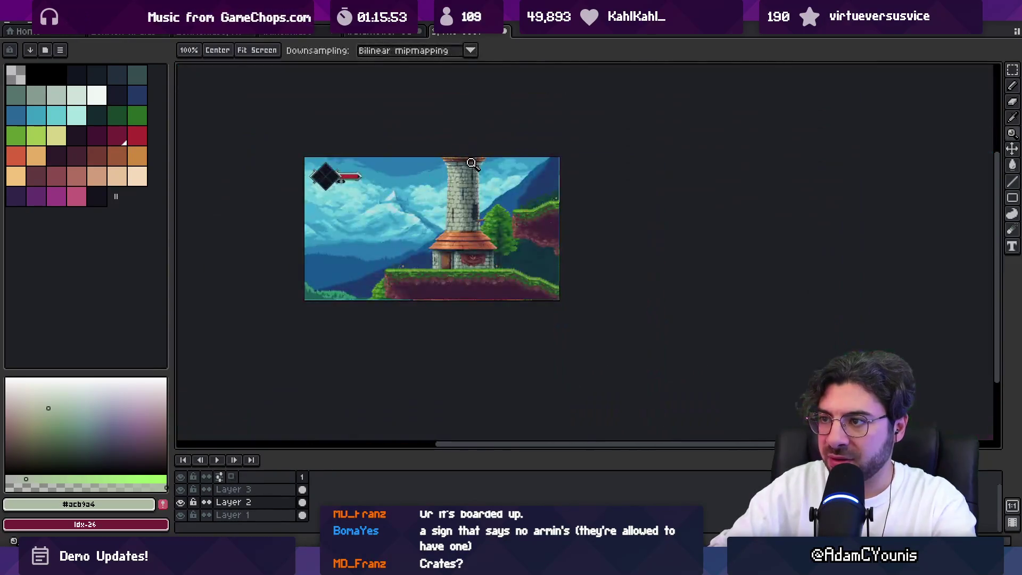
pyautogui.click(474, 160)
pyautogui.click(463, 203)
pyautogui.press('b')
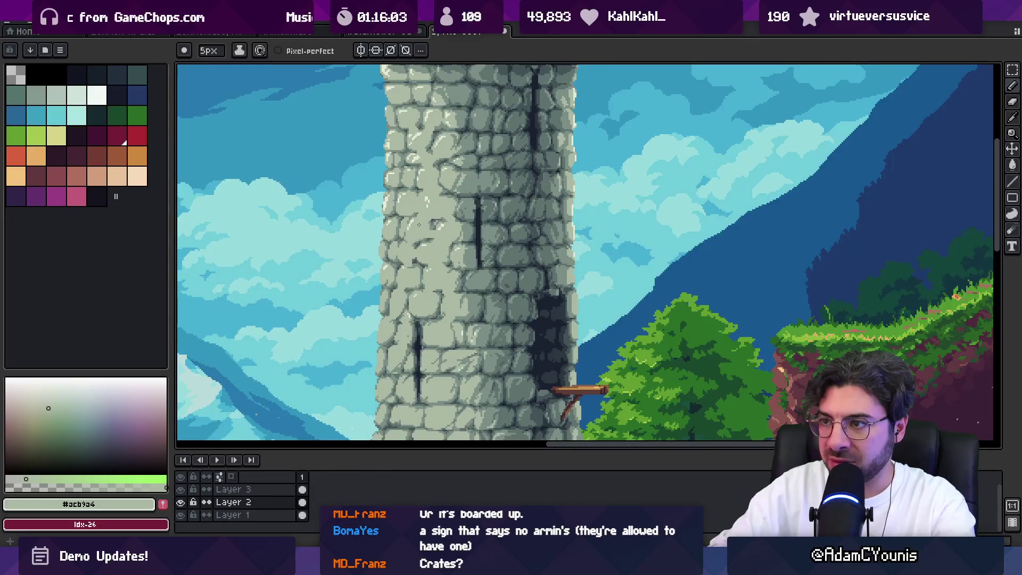
# Step: Zoom in on the tower and sample the mid-grey stone shade #7c9087
pyautogui.press('z')
pyautogui.scroll(-5, 424, 223)
pyautogui.scroll(2, 508, 195)
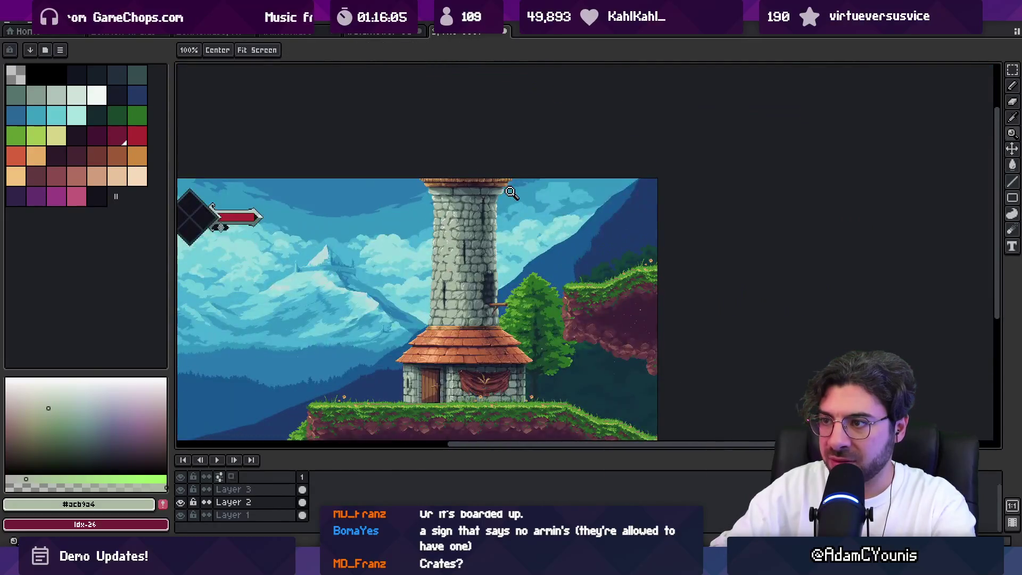
pyautogui.scroll(3, 473, 247)
pyautogui.keyDown('alt'); pyautogui.click(446, 198); pyautogui.keyUp('alt')
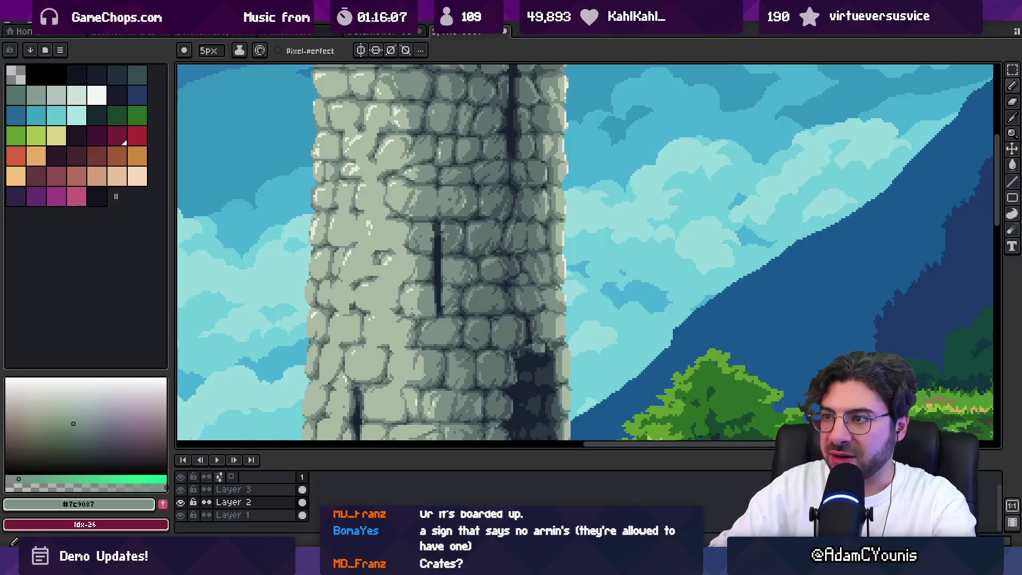
pyautogui.press('z')
pyautogui.scroll(-3, 455, 226)
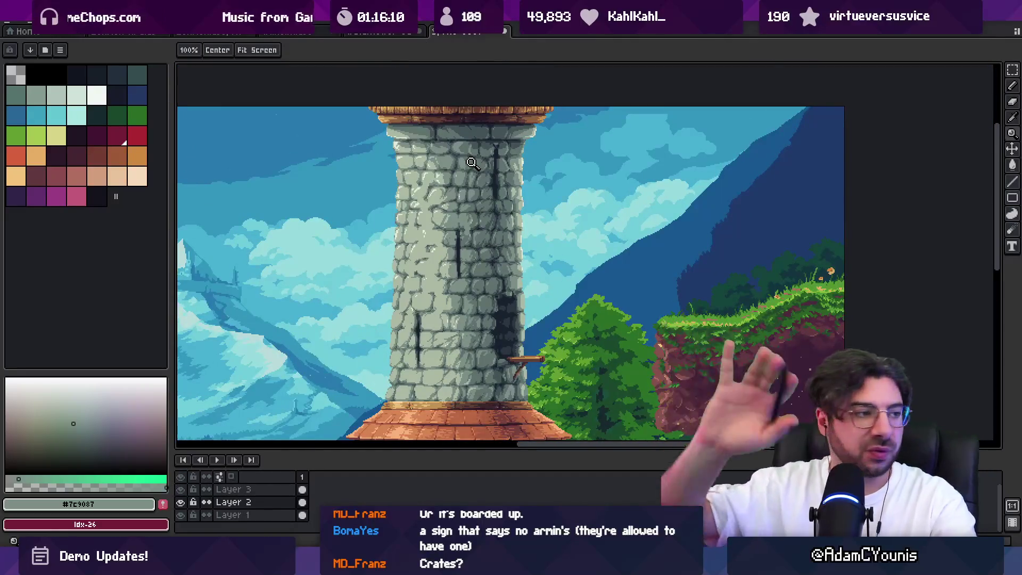
# Step: Scroll the view down from the tower to close in on the house and grass
pyautogui.press('m')
pyautogui.press('z')
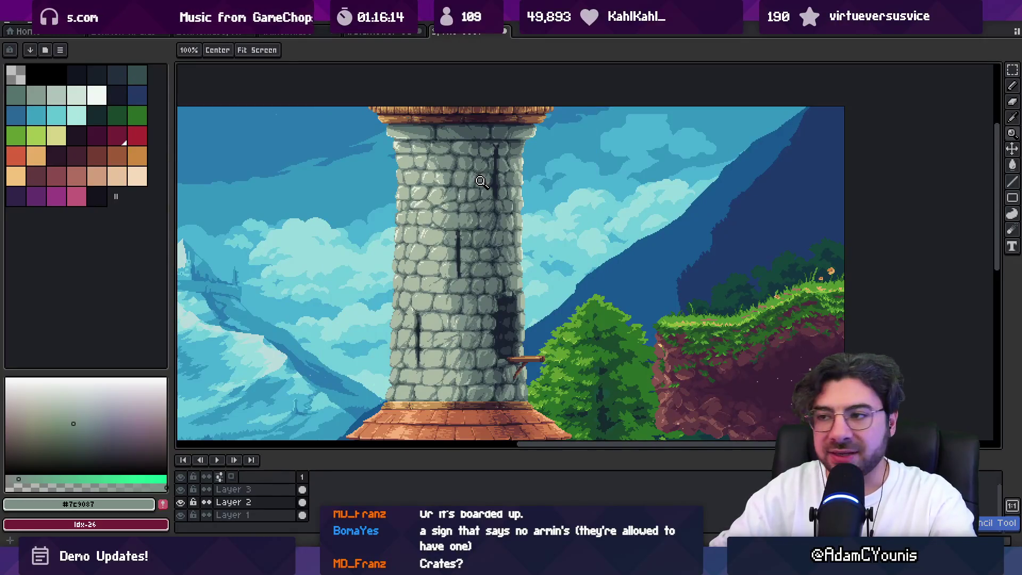
pyautogui.scroll(-2, 438, 281)
pyautogui.scroll(2, 434, 256)
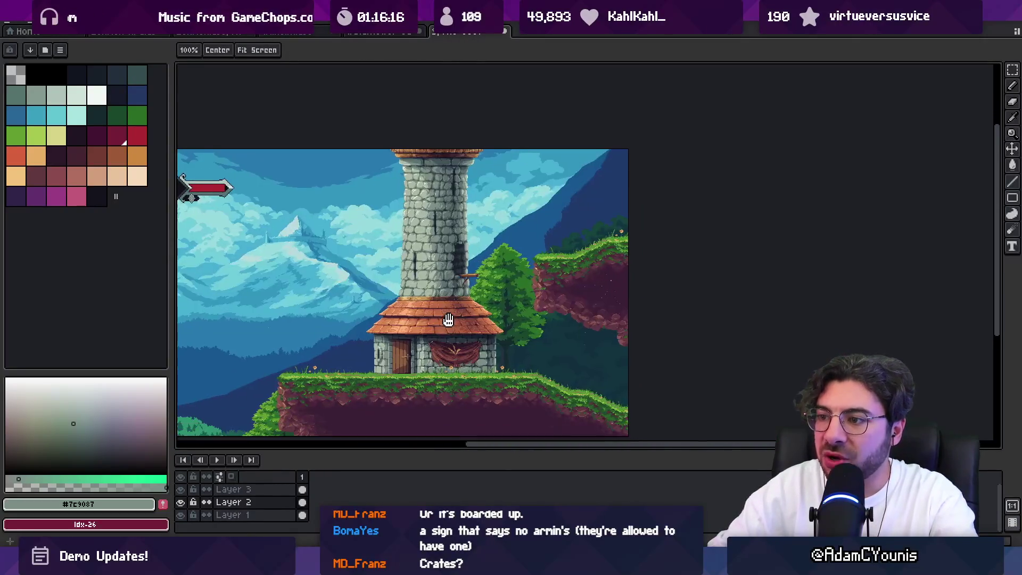
pyautogui.scroll(1, 426, 226)
pyautogui.scroll(1, 427, 226)
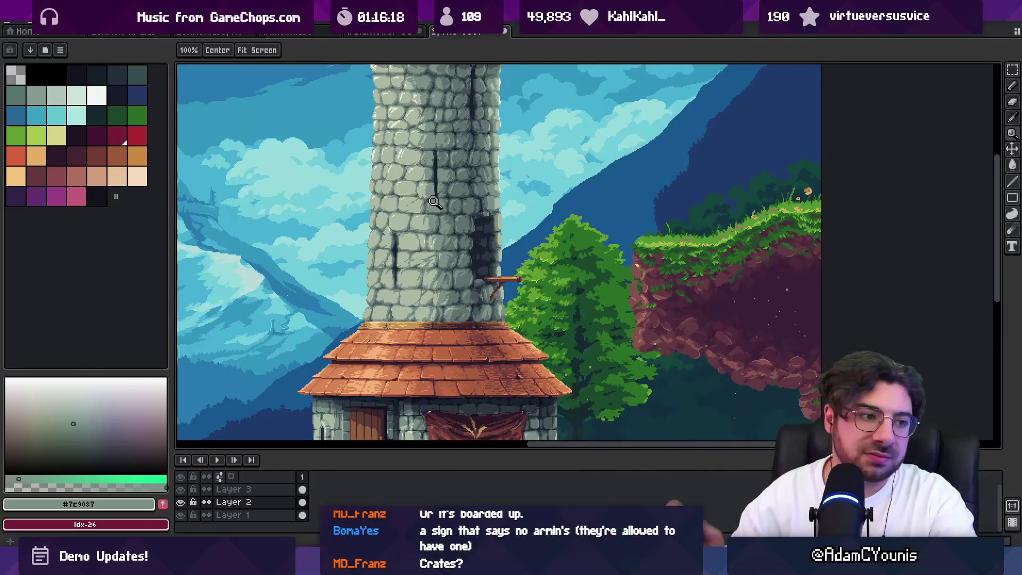
pyautogui.scroll(1, 399, 315)
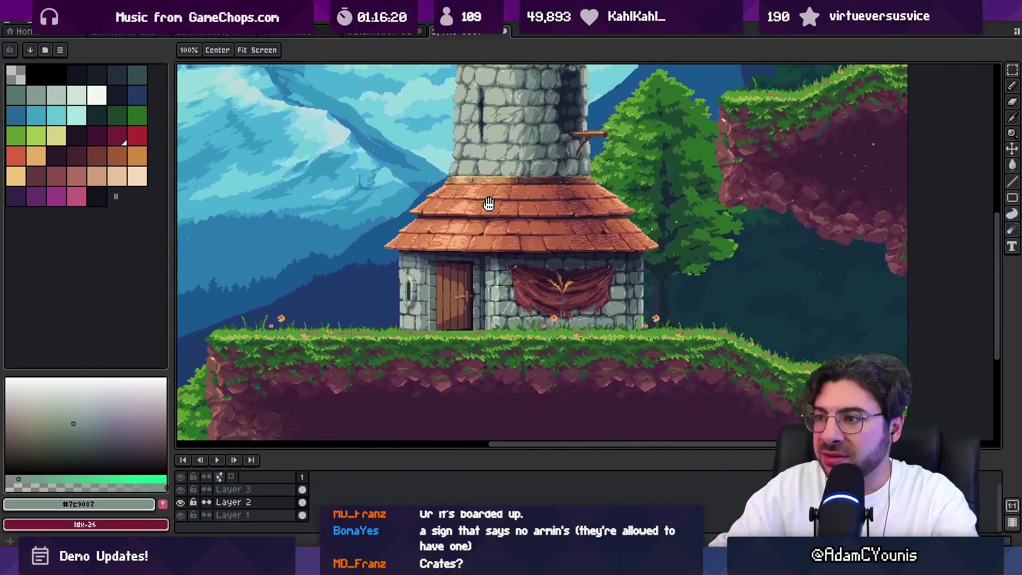
pyautogui.scroll(1, 429, 315)
# Step: Paint a light grey boulder on the grass left of the house using the wall's stone grey
pyautogui.press('v')
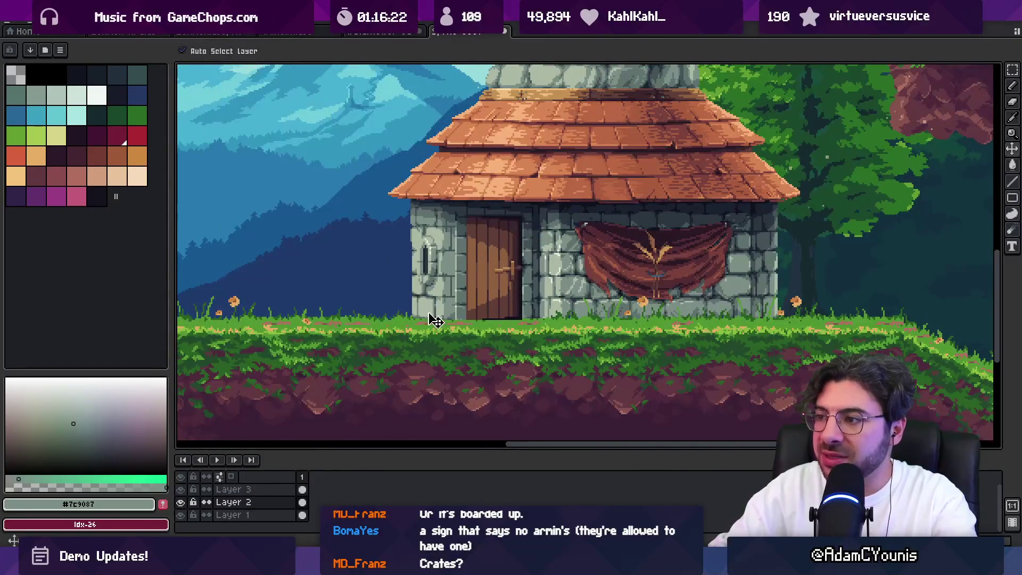
pyautogui.press('b')
pyautogui.keyDown('alt'); pyautogui.click(431, 319); pyautogui.keyUp('alt')
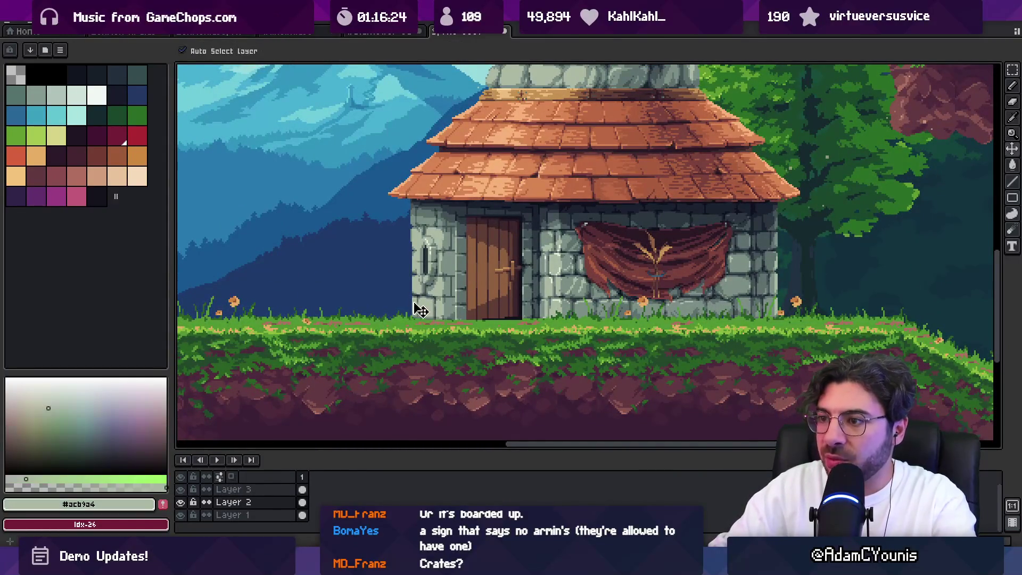
pyautogui.moveTo(314, 312)
pyautogui.mouseDown()
pyautogui.moveTo(346, 314)
pyautogui.moveTo(330, 310)
pyautogui.mouseUp()
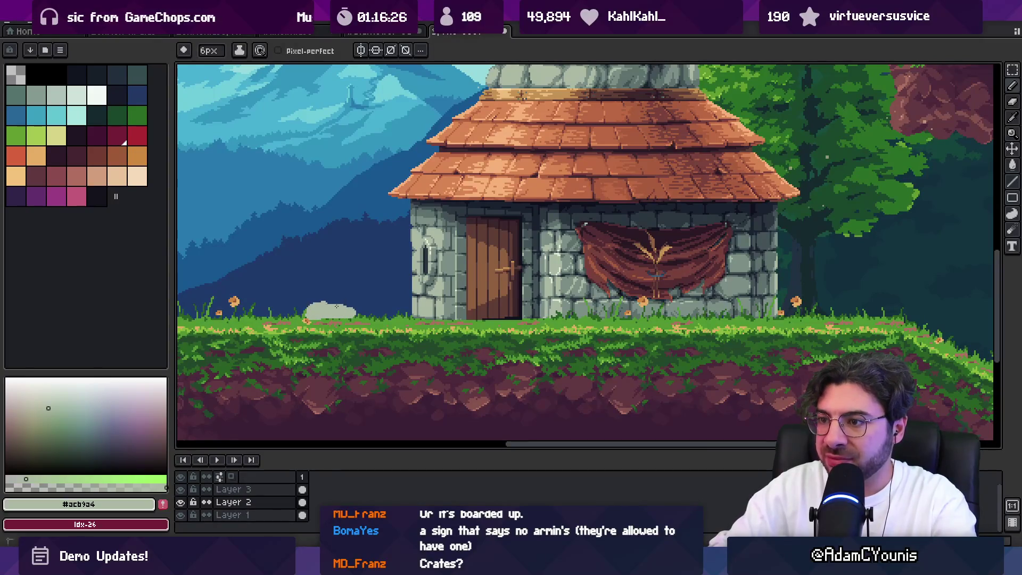
pyautogui.press('z')
pyautogui.scroll(-3, 331, 312)
pyautogui.scroll(2, 410, 309)
pyautogui.press('b')
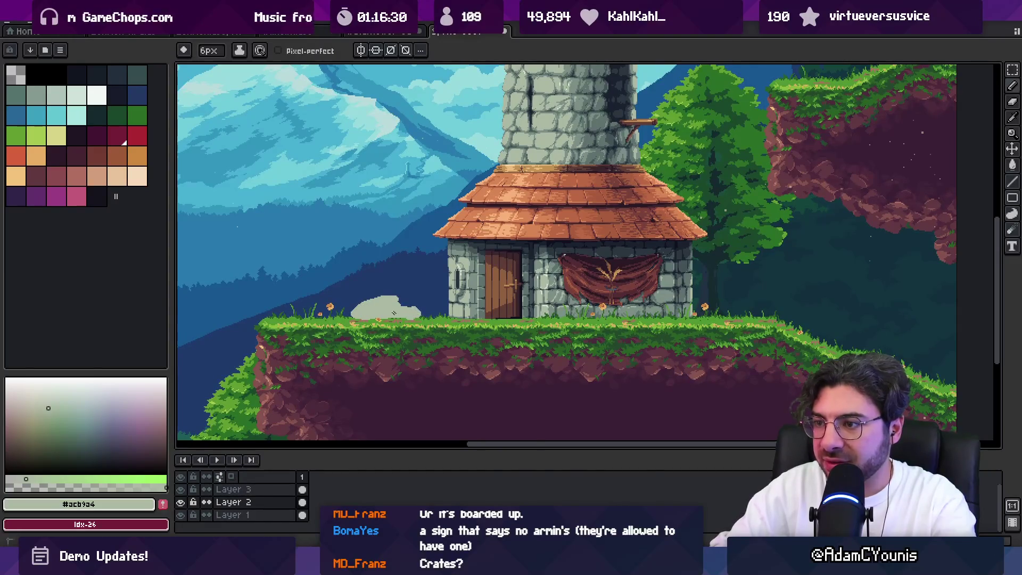
# Step: Zoom in and paint a darker #7c9087 diagonal shadow across the boulder
pyautogui.press('z')
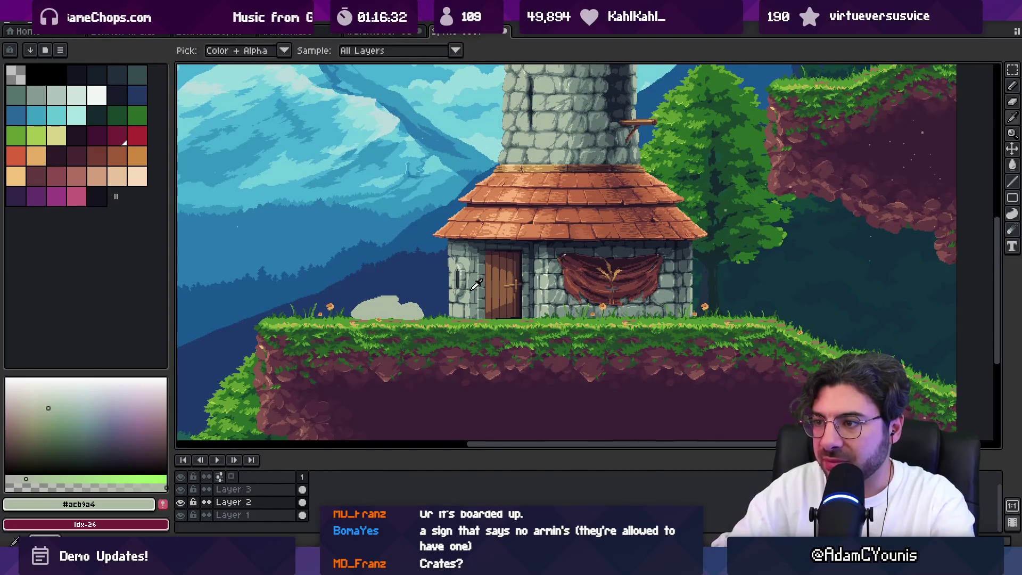
pyautogui.click(407, 309)
pyautogui.keyDown('alt'); pyautogui.click(386, 307); pyautogui.keyUp('alt')
pyautogui.press('b')
pyautogui.moveTo(385, 307); pyautogui.dragTo(327, 325)
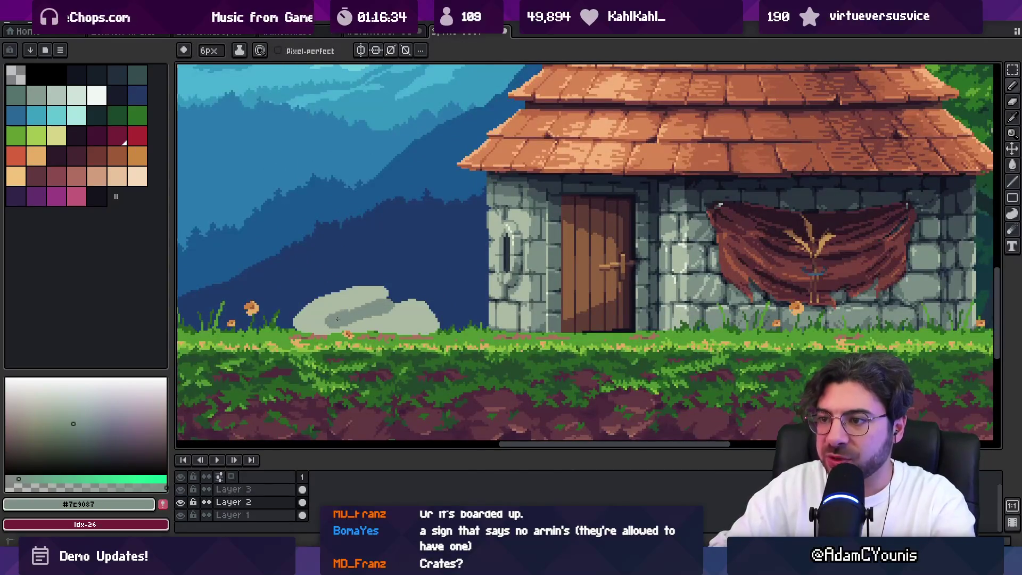
pyautogui.keyDown('alt'); pyautogui.click(343, 310); pyautogui.keyUp('alt')
pyautogui.keyDown('alt'); pyautogui.click(334, 316); pyautogui.keyUp('alt')
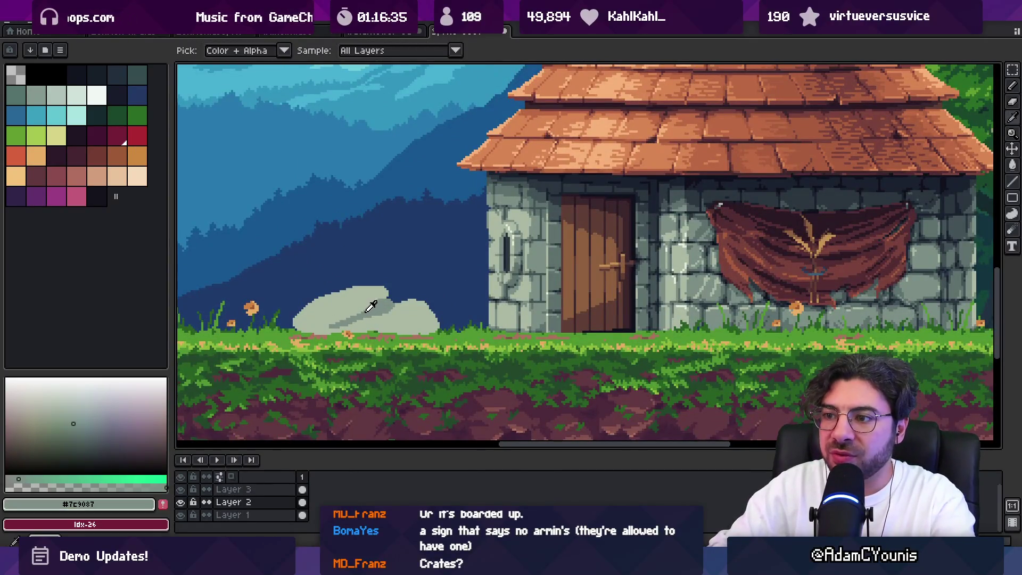
pyautogui.keyDown('alt'); pyautogui.click(333, 304); pyautogui.keyUp('alt')
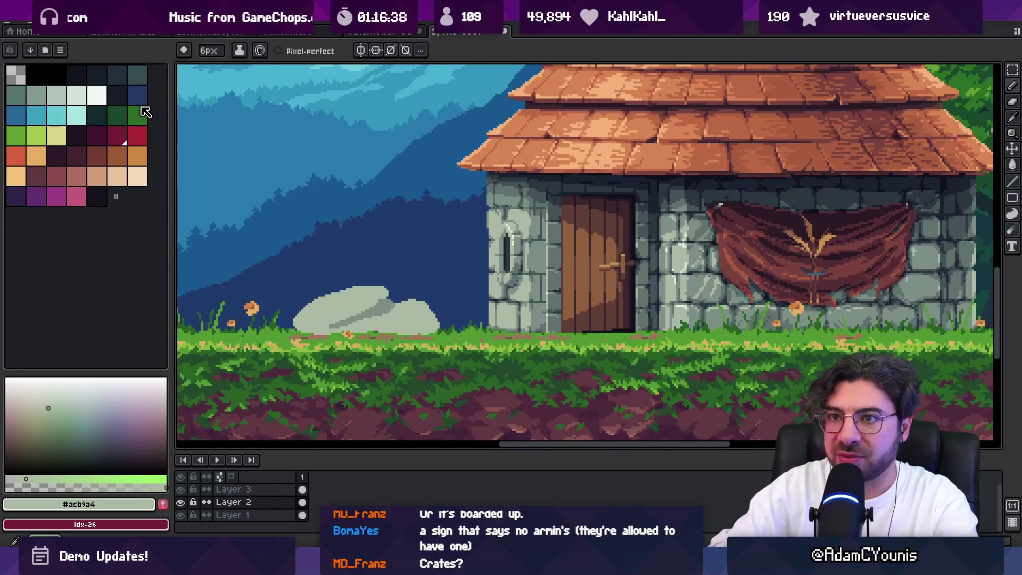
pyautogui.keyDown('alt'); pyautogui.click(330, 325); pyautogui.keyUp('alt')
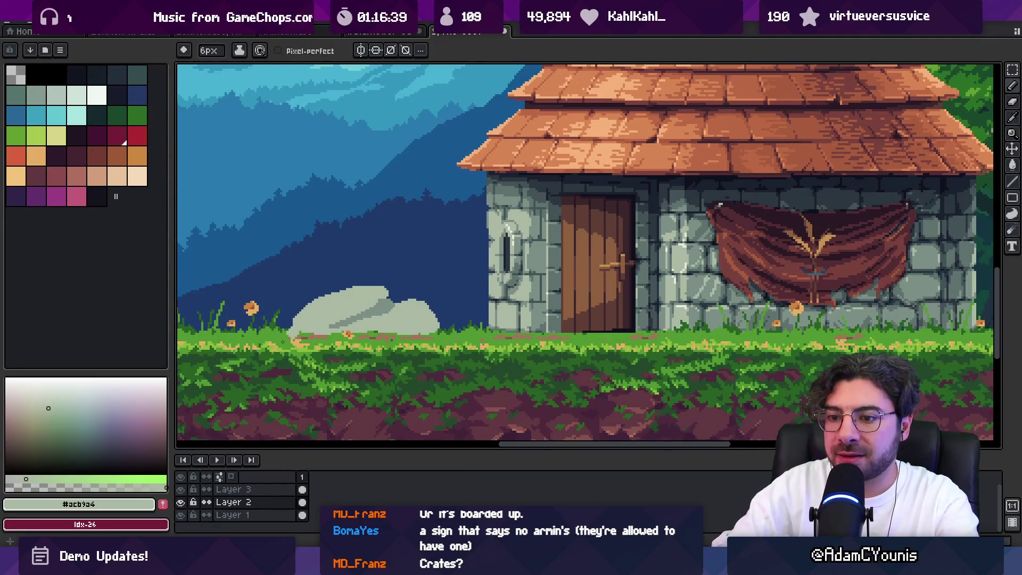
# Step: Add the dark stone greys, including wall shades #435356 and #2b3640, as palette swatches
pyautogui.click(163, 504)
pyautogui.click(163, 504)
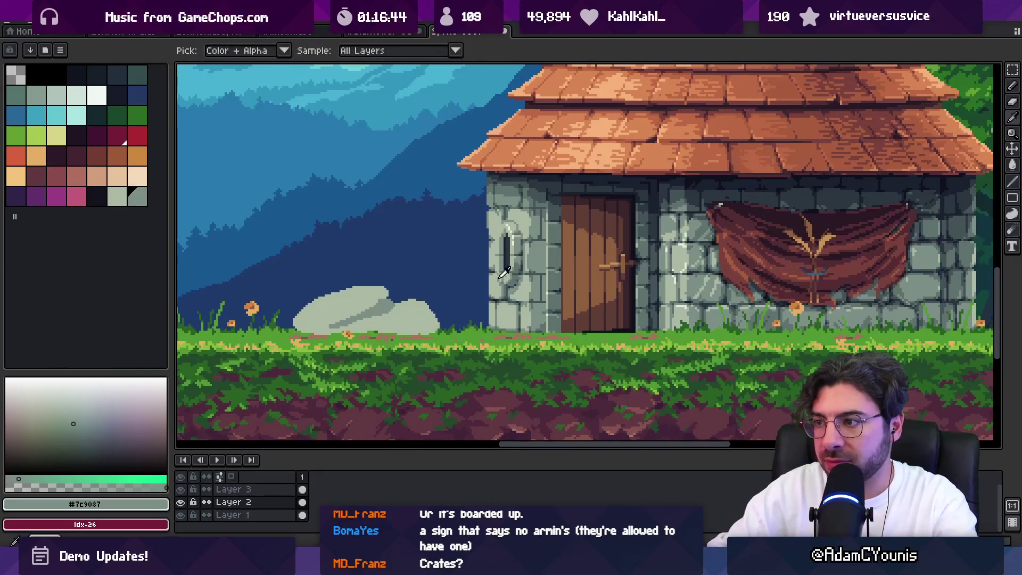
pyautogui.keyDown('alt'); pyautogui.click(520, 274); pyautogui.keyUp('alt')
pyautogui.click(163, 503)
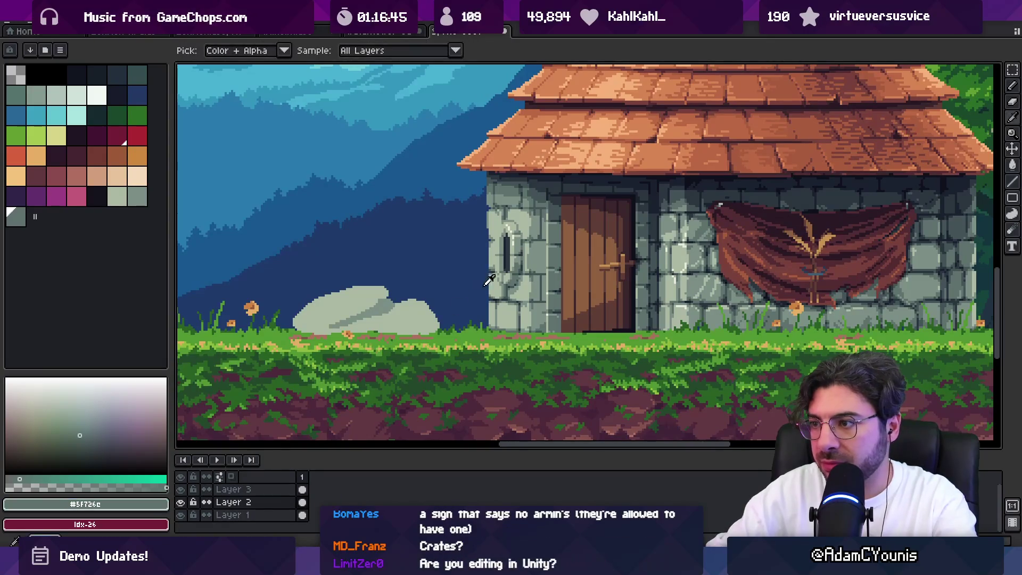
pyautogui.keyDown('alt'); pyautogui.click(511, 283); pyautogui.keyUp('alt')
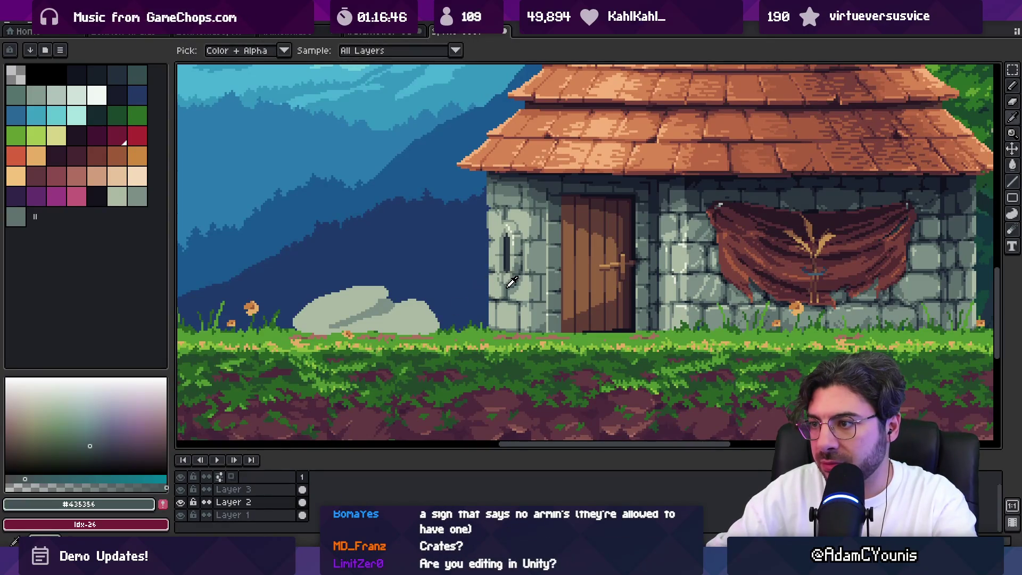
pyautogui.click(163, 503)
pyautogui.scroll(5, 536, 290)
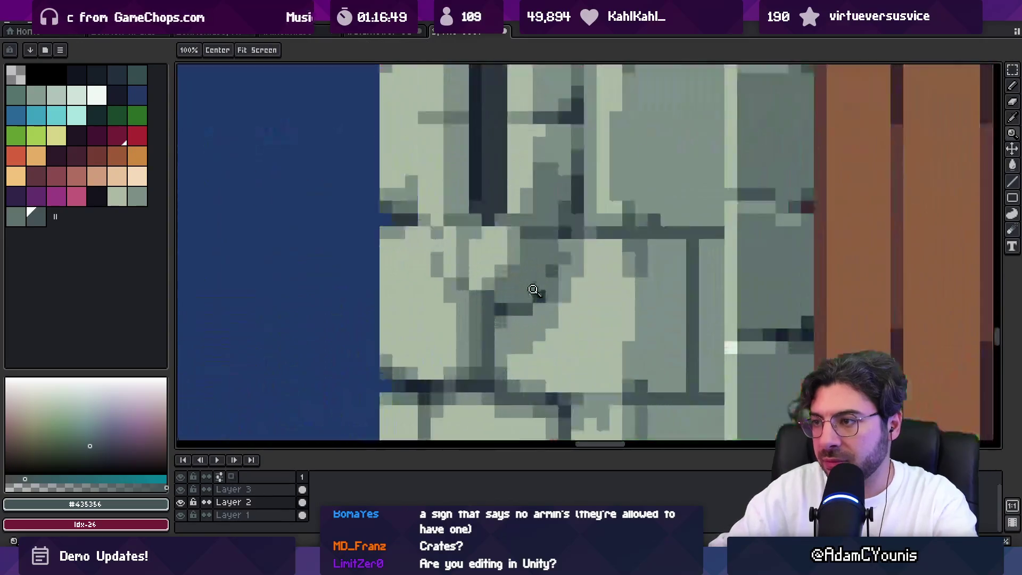
pyautogui.keyDown('alt'); pyautogui.click(505, 308); pyautogui.keyUp('alt')
pyautogui.press('z')
pyautogui.click(163, 504)
# Step: Pick the boulder's grey-green and extend its upper-left edge and widen its right bump
pyautogui.scroll(-2, 285, 333)
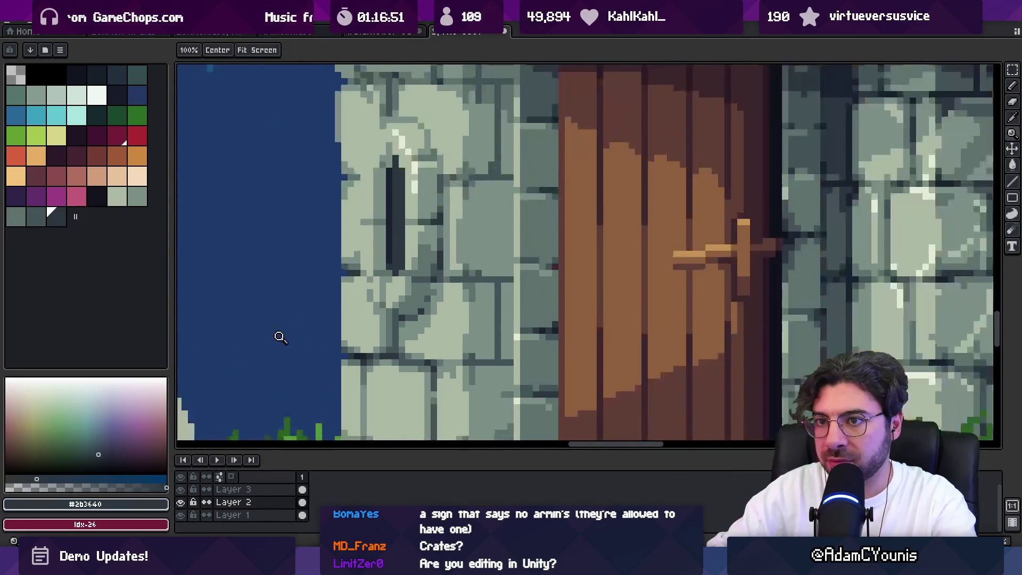
pyautogui.scroll(-3, 334, 276)
pyautogui.press('x')
pyautogui.scroll(4, 404, 274)
pyautogui.scroll(-5, 493, 235)
pyautogui.press('v')
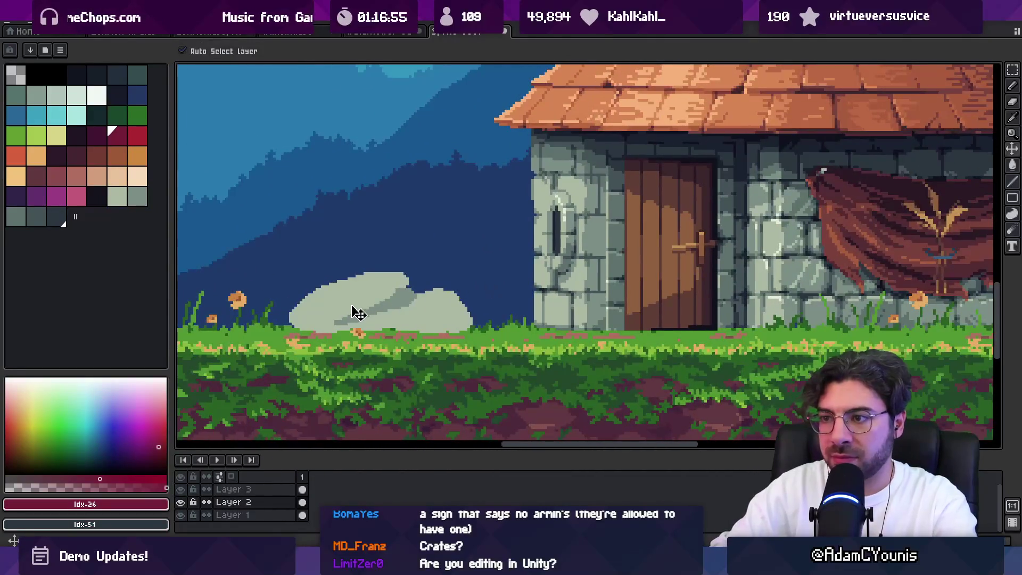
pyautogui.press('o')
pyautogui.click(380, 288)
pyautogui.press('b')
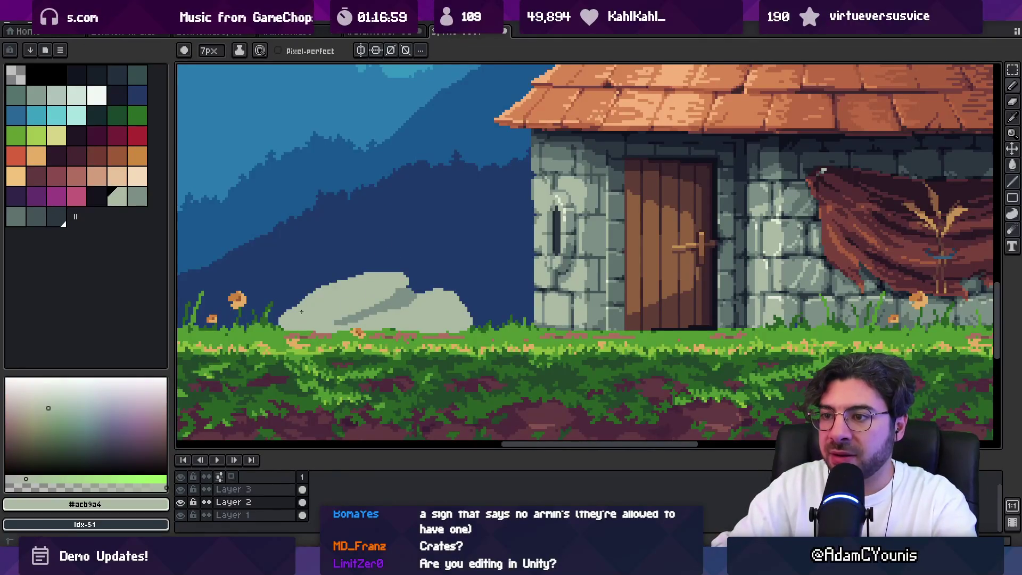
pyautogui.moveTo(299, 315); pyautogui.dragTo(303, 301)
pyautogui.moveTo(426, 279)
pyautogui.mouseDown()
pyautogui.moveTo(463, 294)
pyautogui.moveTo(487, 326)
pyautogui.mouseUp()
# Step: Shade the boulder's left side and top with the darker grey
pyautogui.press('i')
pyautogui.press('x')
pyautogui.press('b')
pyautogui.moveTo(285, 320)
pyautogui.mouseDown()
pyautogui.moveTo(328, 292)
pyautogui.moveTo(346, 324)
pyautogui.moveTo(426, 314)
pyautogui.moveTo(410, 304)
pyautogui.moveTo(448, 321)
pyautogui.mouseUp()
pyautogui.moveTo(338, 305)
pyautogui.mouseDown()
pyautogui.moveTo(368, 283)
pyautogui.moveTo(383, 292)
pyautogui.mouseUp()
pyautogui.press('x')
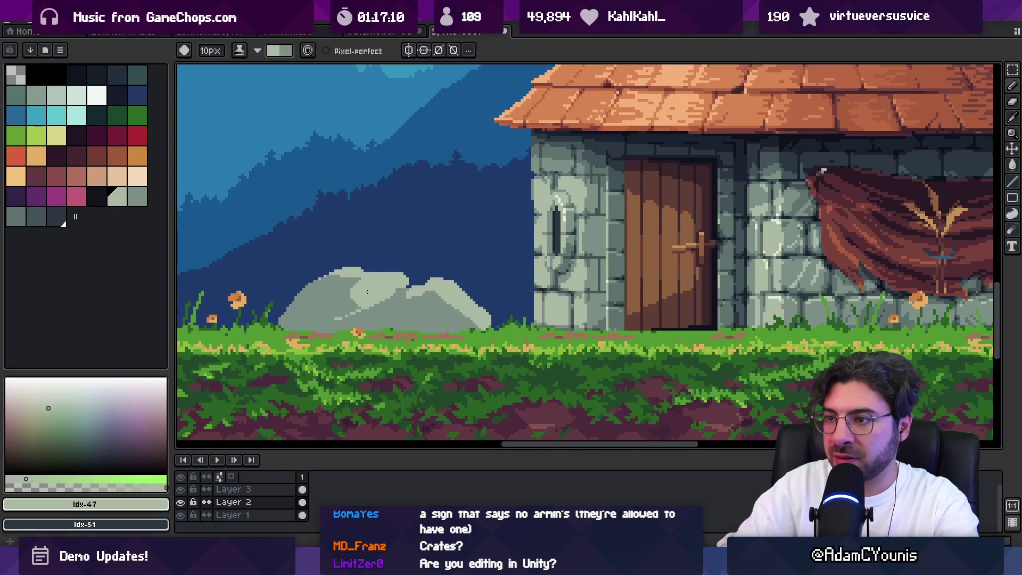
pyautogui.press('x')
pyautogui.scroll(-4, 373, 299)
pyautogui.scroll(3, 415, 315)
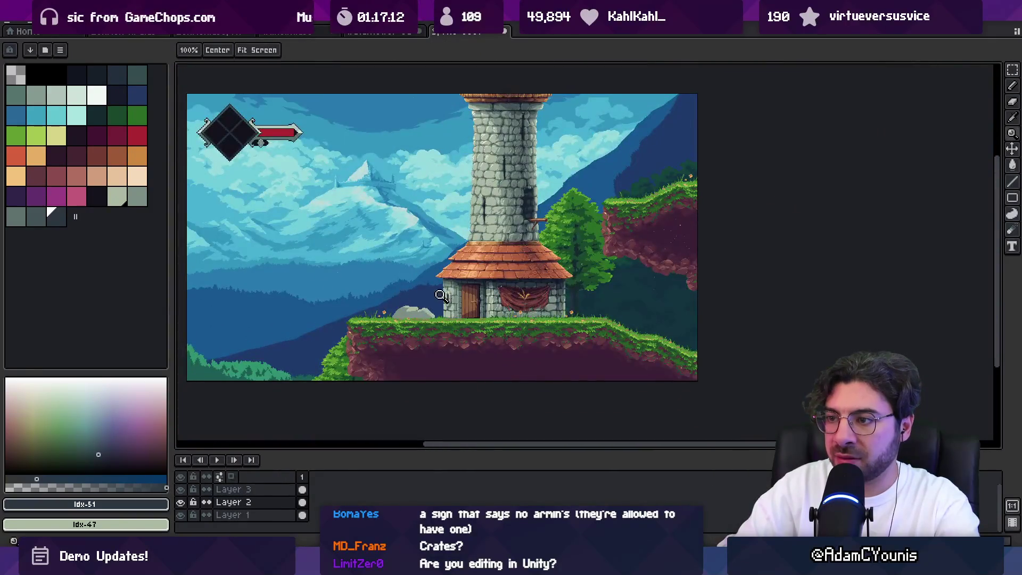
# Step: Sample grey-green #7c9087 and paint two stones into the cliff dirt on either side of the house
pyautogui.press('e')
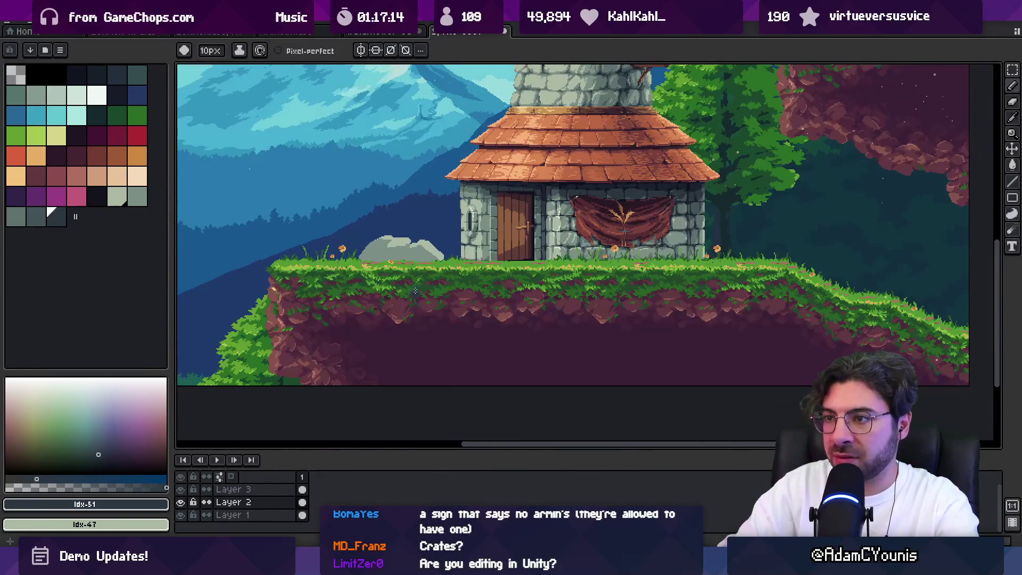
pyautogui.click(417, 275)
pyautogui.moveTo(421, 293)
pyautogui.mouseDown()
pyautogui.moveTo(421, 318)
pyautogui.moveTo(437, 329)
pyautogui.moveTo(443, 320)
pyautogui.mouseUp()
pyautogui.moveTo(675, 305); pyautogui.dragTo(684, 310)
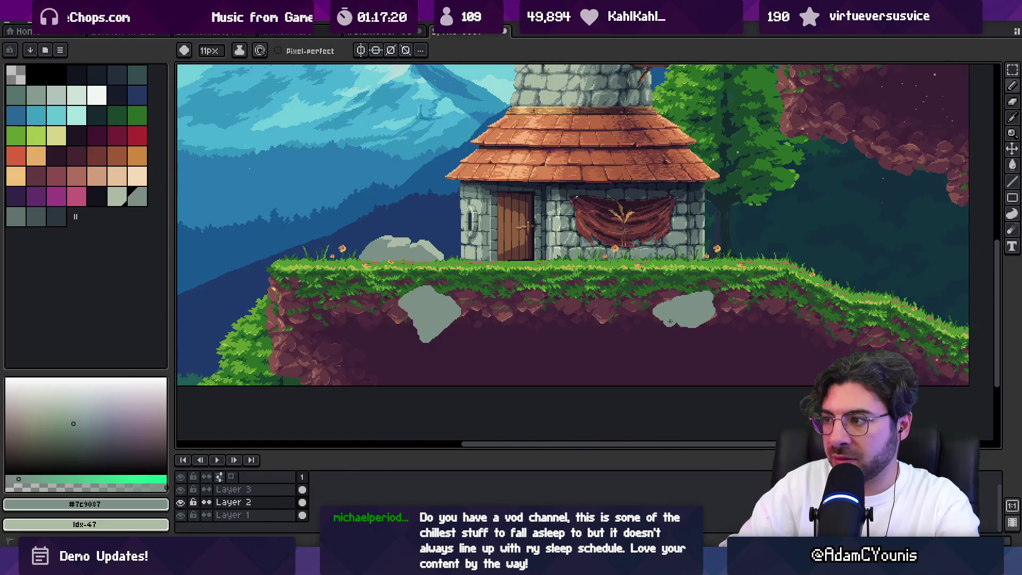
pyautogui.press('z')
pyautogui.scroll(-2, 537, 282)
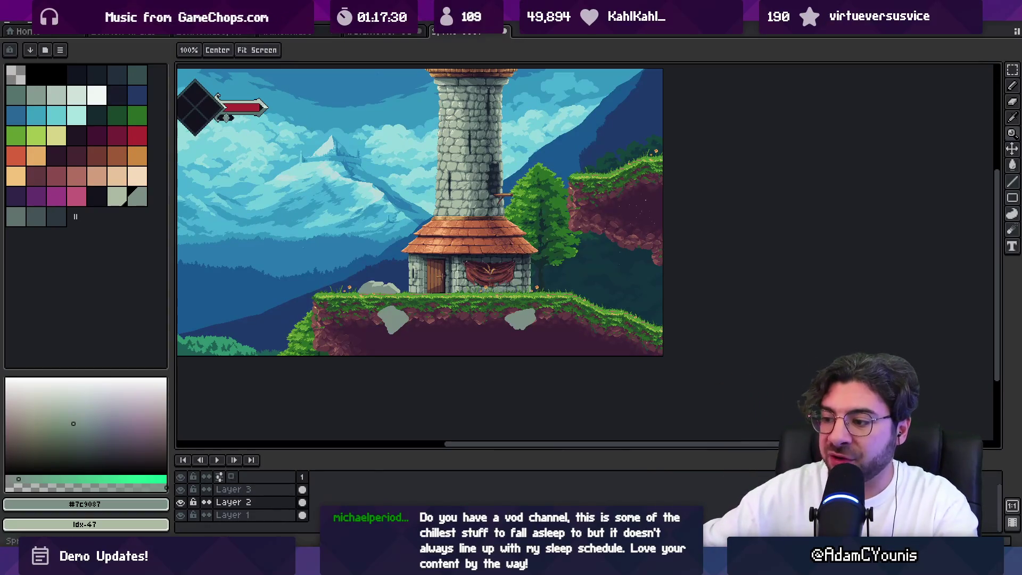
pyautogui.moveTo(547, 565)
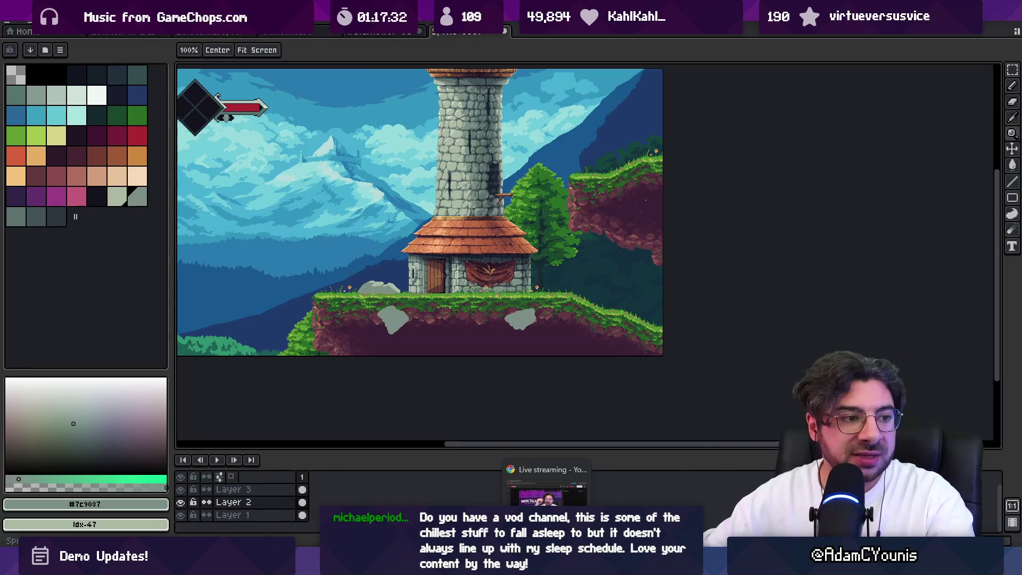